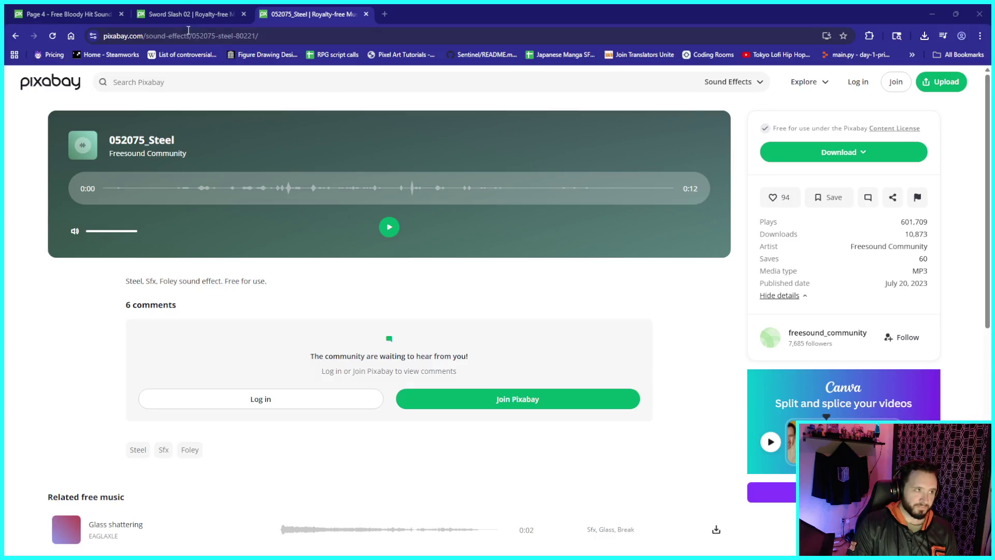
# Step: Preview the Sword Slash 02 sound and close its Pixabay tab
pyautogui.click(390, 227)
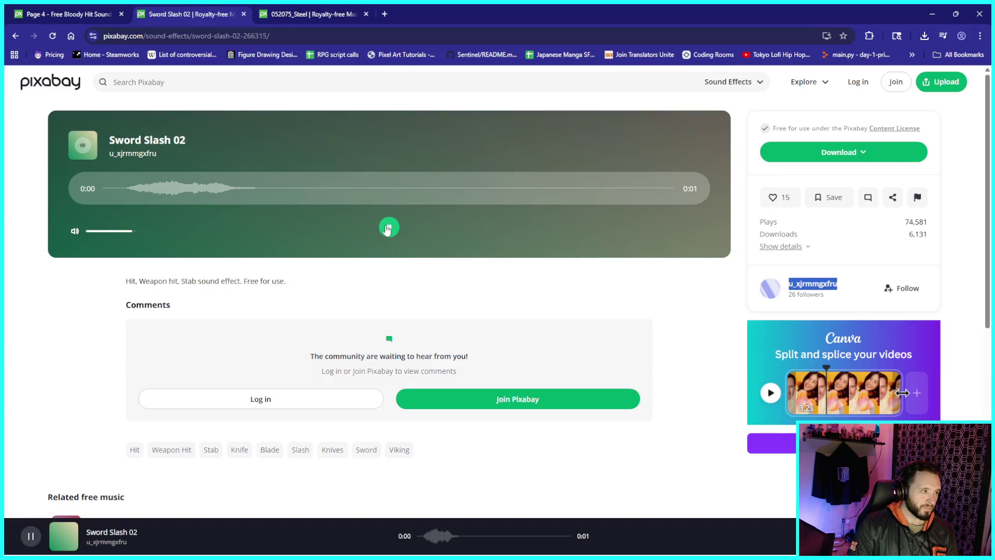
pyautogui.click(231, 15)
pyautogui.hotkey('ctrl', 'w')
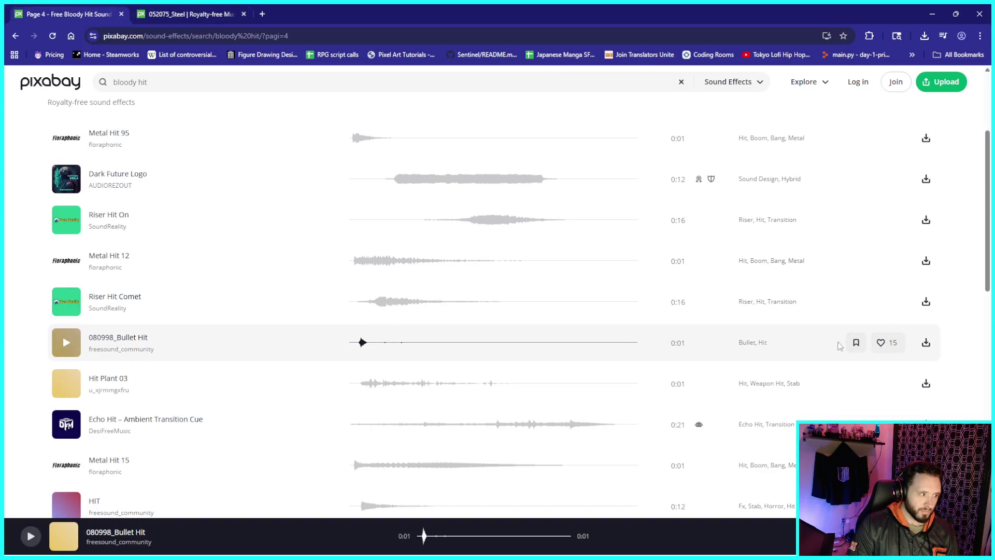
# Step: Download the 080998_Bullet Hit sound effect, dismiss the thanks popup, and restore down Chrome
pyautogui.click(926, 342)
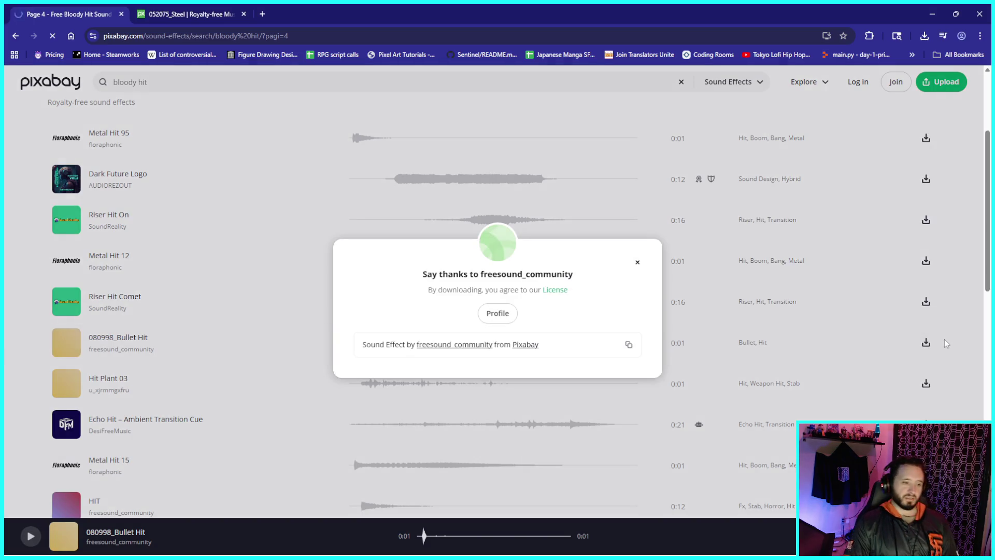
pyautogui.click(638, 262)
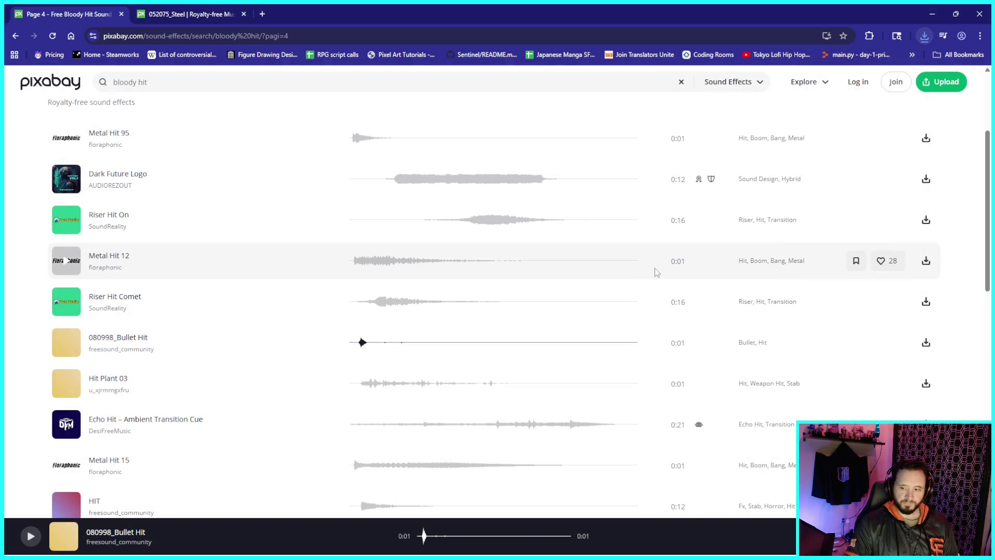
pyautogui.click(955, 14)
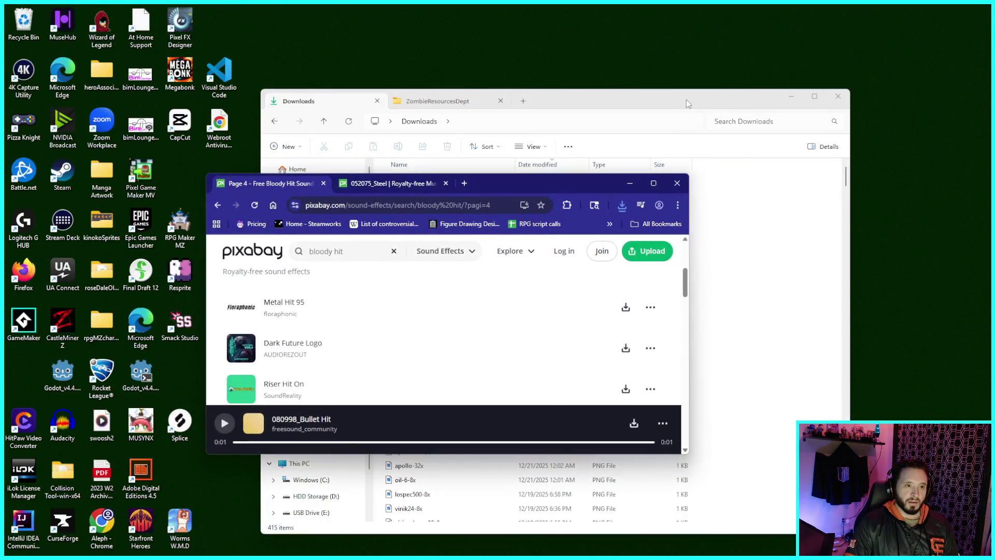
# Step: Move the four new hit MP3s, 080998_bullet-hit through hit-rock, from Downloads into ZombieResourcesDept
pyautogui.moveTo(845, 89); pyautogui.dragTo(828, 71)
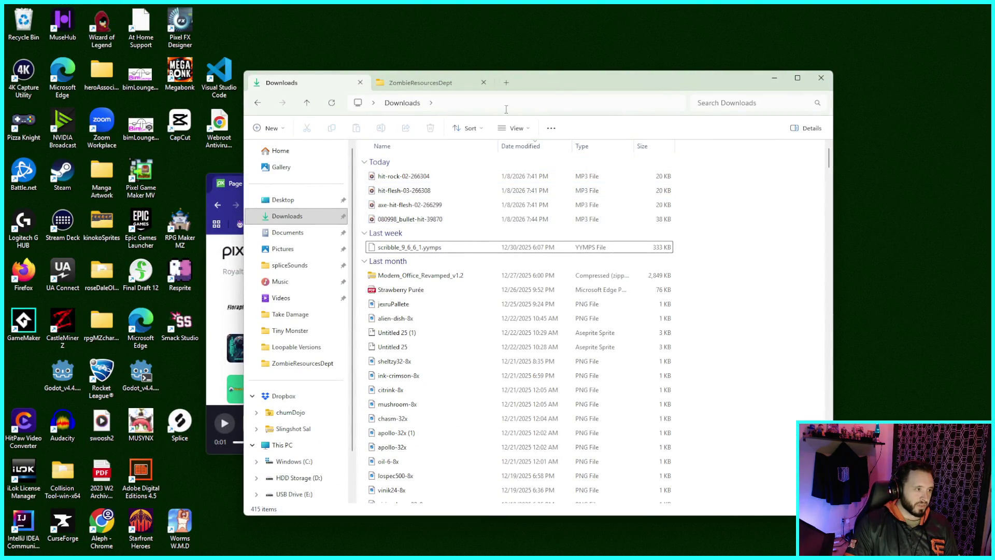
pyautogui.moveTo(566, 86); pyautogui.dragTo(589, 82)
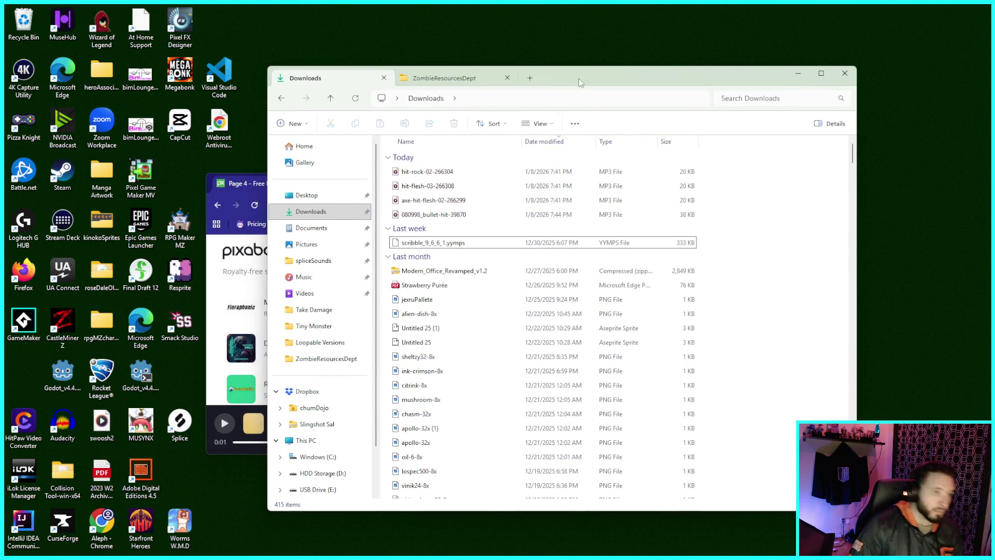
pyautogui.click(461, 215)
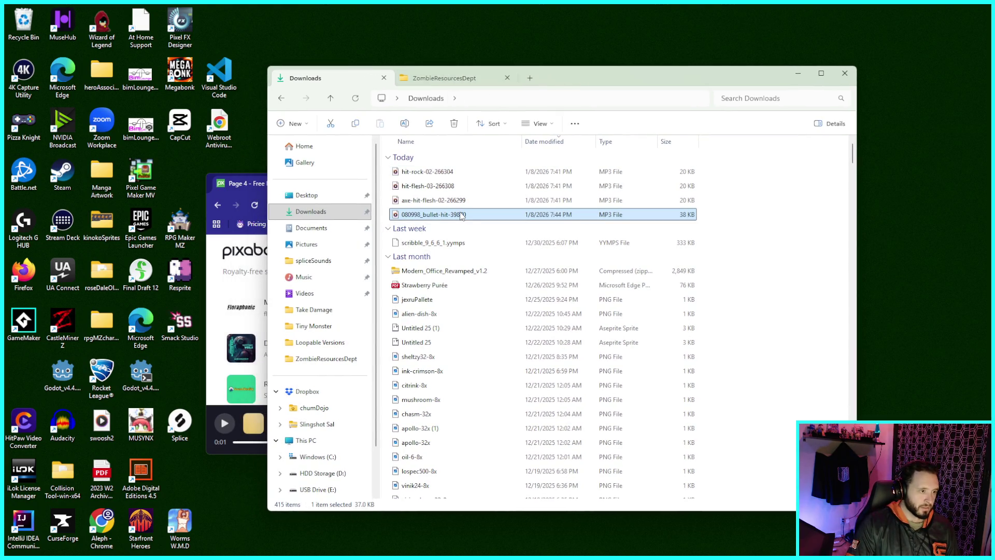
pyautogui.keyDown('shift'); pyautogui.click(444, 172); pyautogui.keyUp('shift')
pyautogui.moveTo(444, 173)
pyautogui.mouseDown()
pyautogui.moveTo(456, 86)
pyautogui.moveTo(579, 238)
pyautogui.moveTo(528, 286)
pyautogui.mouseUp()
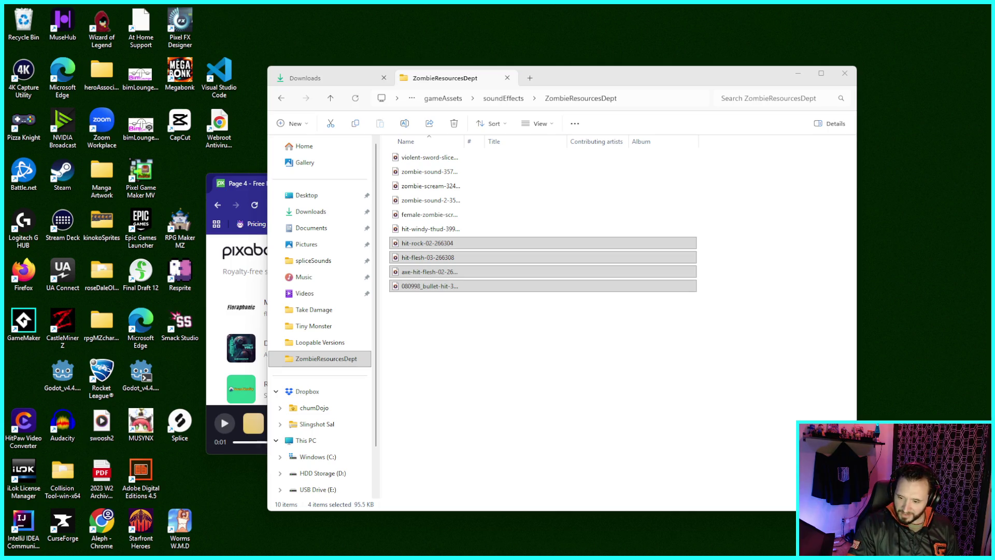
pyautogui.hotkey('alt', 'Tab')
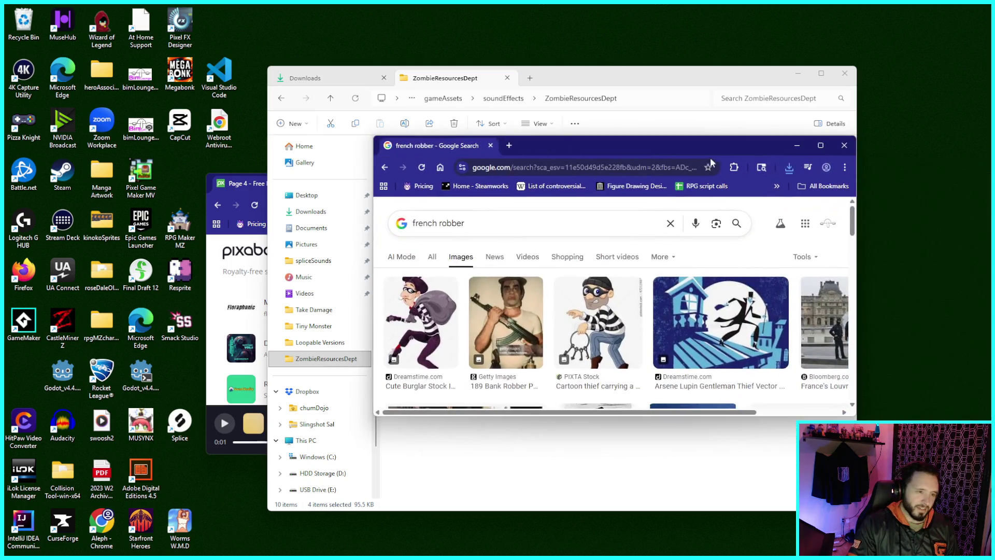
# Step: View the Cute Burglar result in the maximized french robber image search, then close that window
pyautogui.click(821, 140)
pyautogui.click(52, 191)
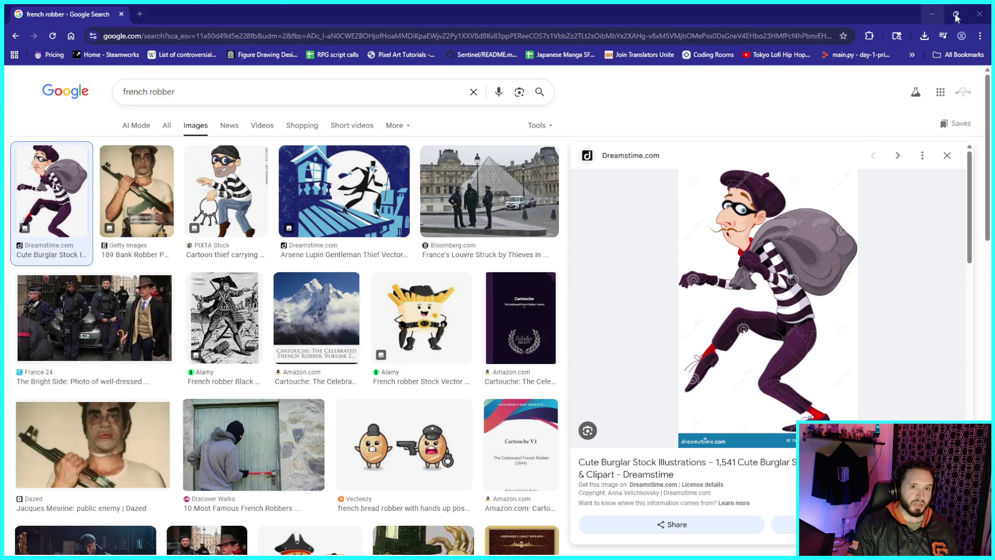
pyautogui.click(980, 20)
# Step: Rearrange the File Explorer and Pixabay windows side by side on the desktop
pyautogui.click(731, 80)
pyautogui.moveTo(731, 80); pyautogui.dragTo(811, 78)
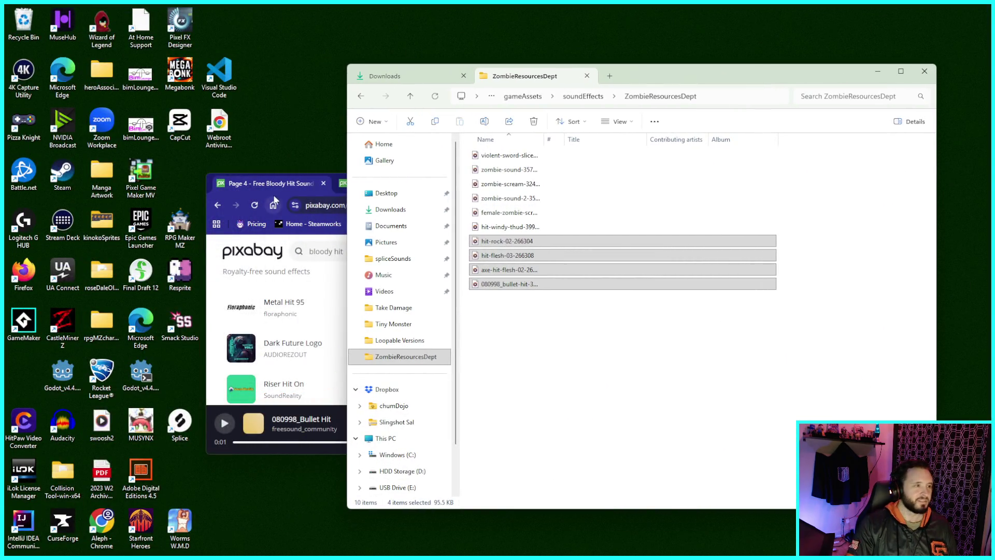
pyautogui.click(286, 183)
pyautogui.moveTo(571, 186); pyautogui.dragTo(537, 171)
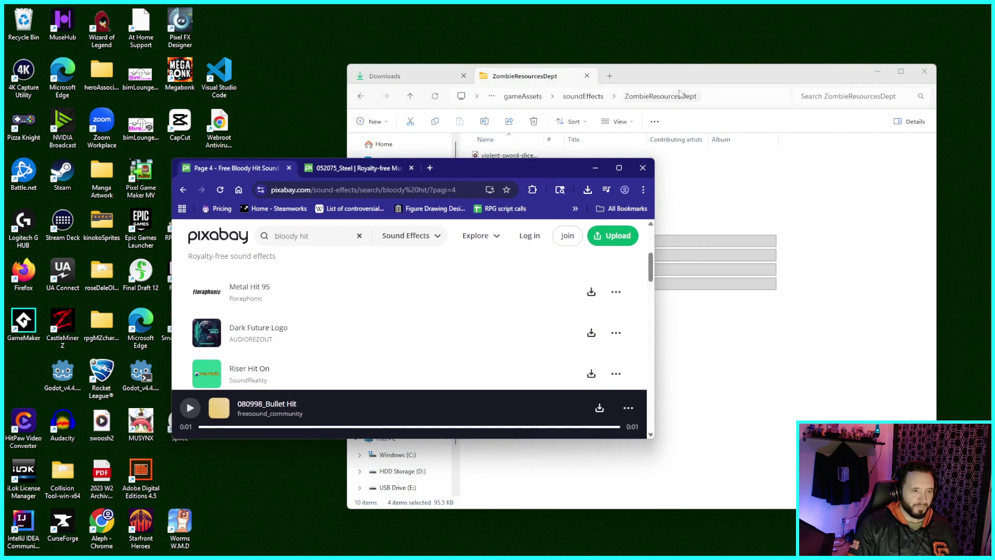
pyautogui.click(681, 81)
pyautogui.moveTo(681, 81); pyautogui.dragTo(666, 81)
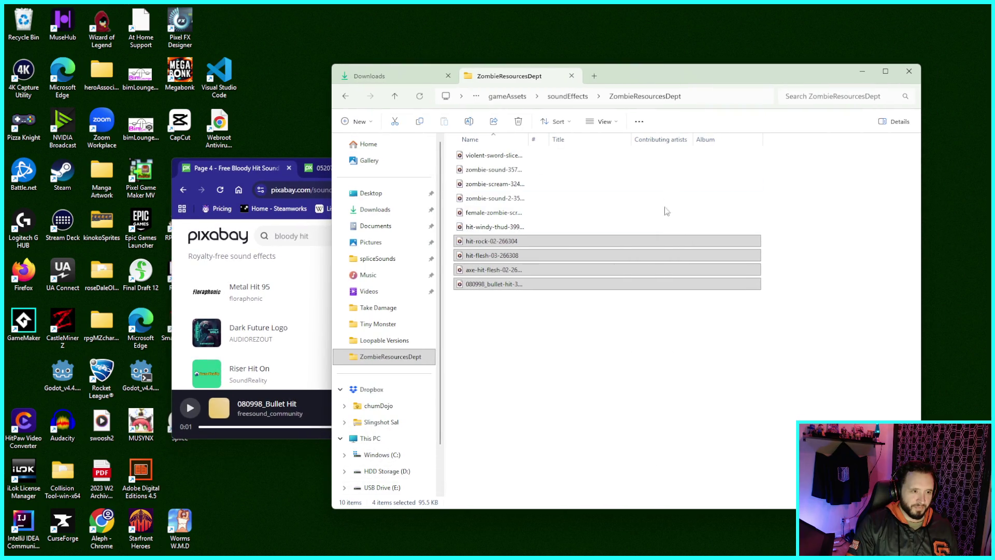
# Step: Deselect the four files and bring the Zombie Palooza GameMaker project up full screen
pyautogui.click(636, 310)
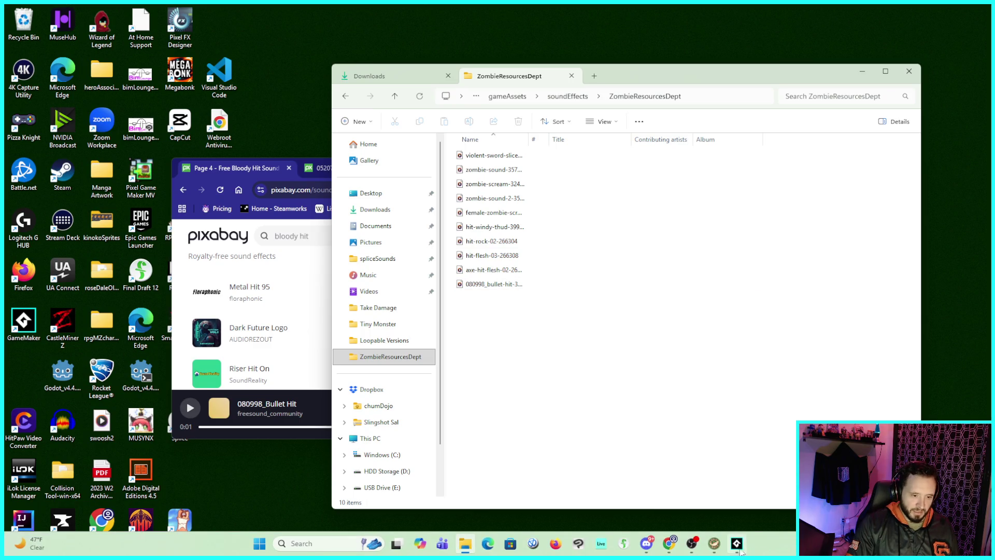
pyautogui.click(738, 547)
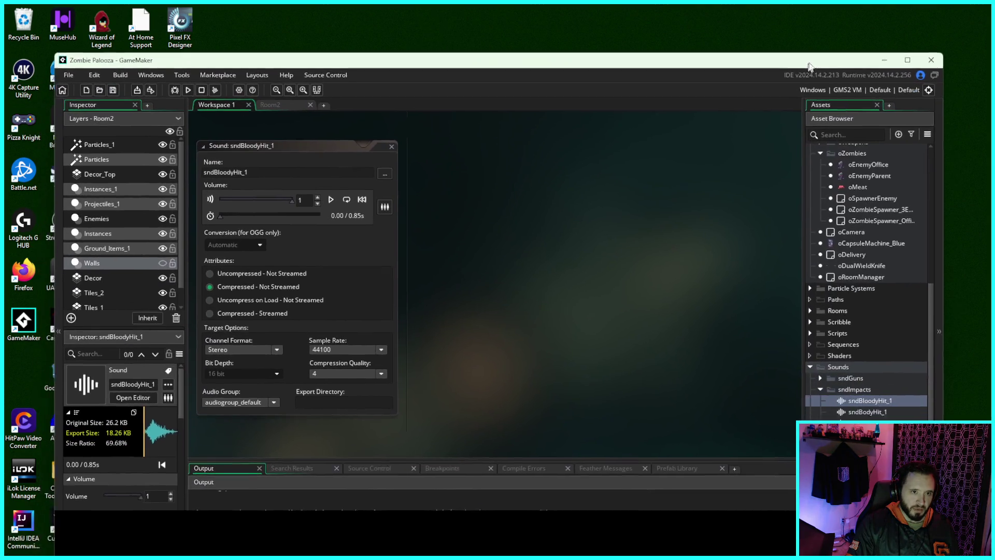
pyautogui.moveTo(810, 67); pyautogui.dragTo(824, 1)
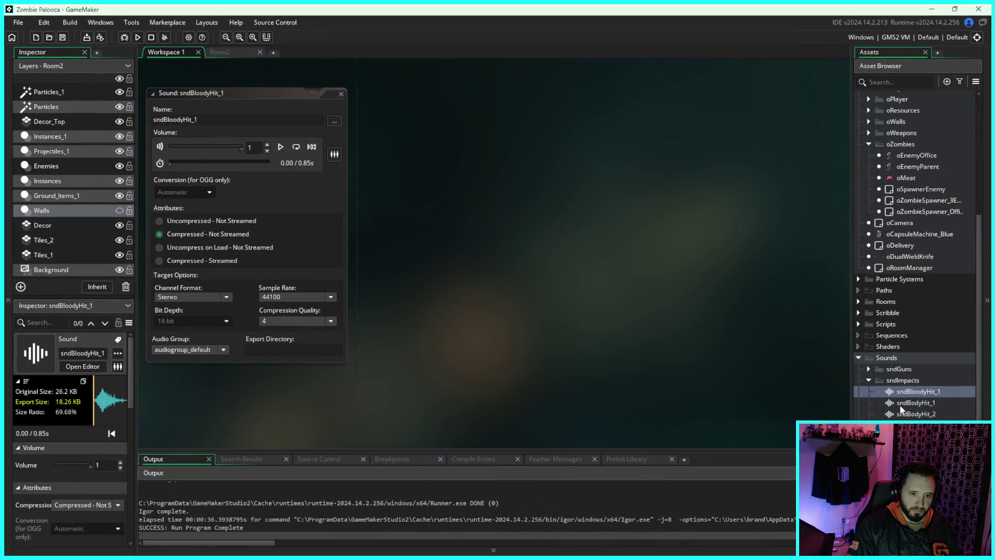
# Step: Create sound asset sndBulletHit_1 and load the 080998_bullet-hit file into it (1.90 s)
pyautogui.click(871, 381)
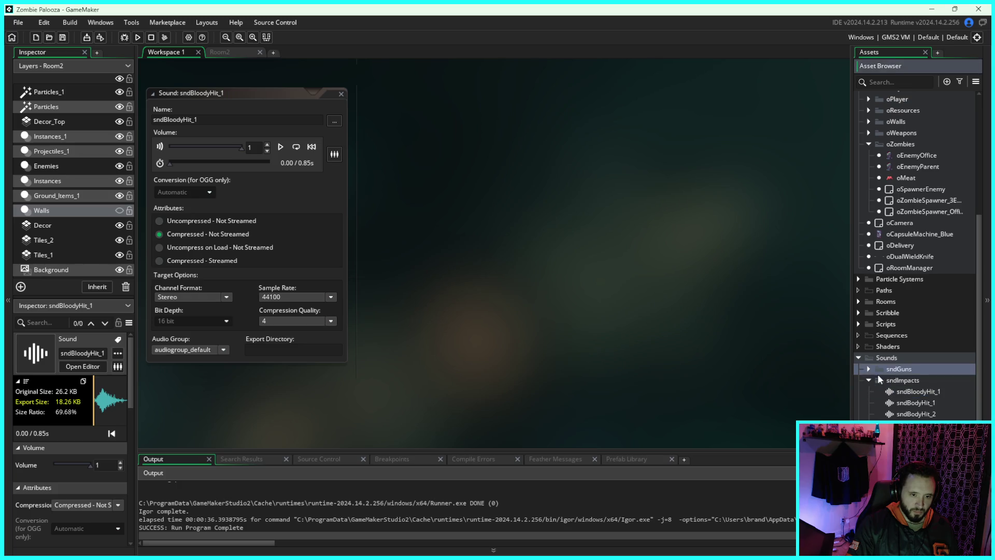
pyautogui.scroll(2, 871, 379)
pyautogui.rightClick(855, 259)
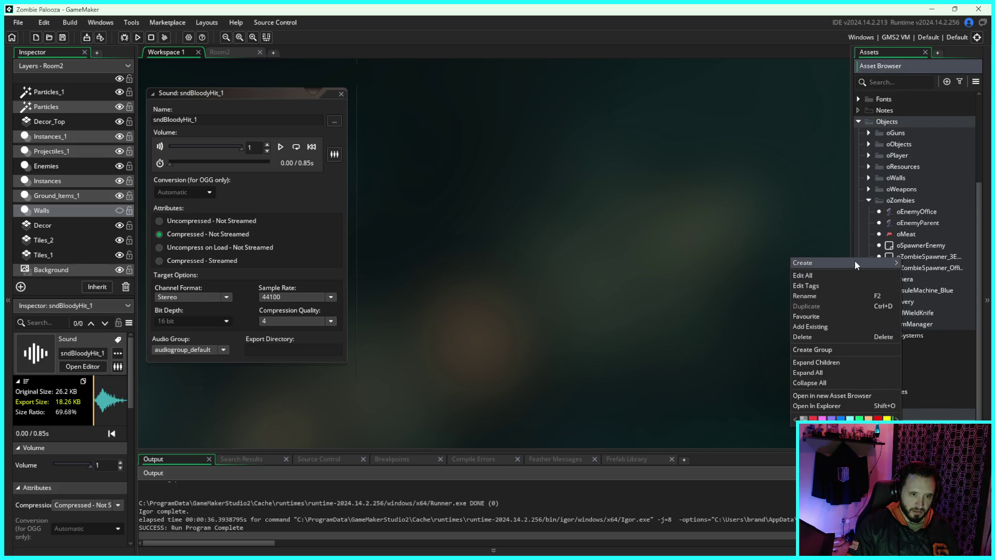
pyautogui.moveTo(854, 260)
pyautogui.click(953, 397)
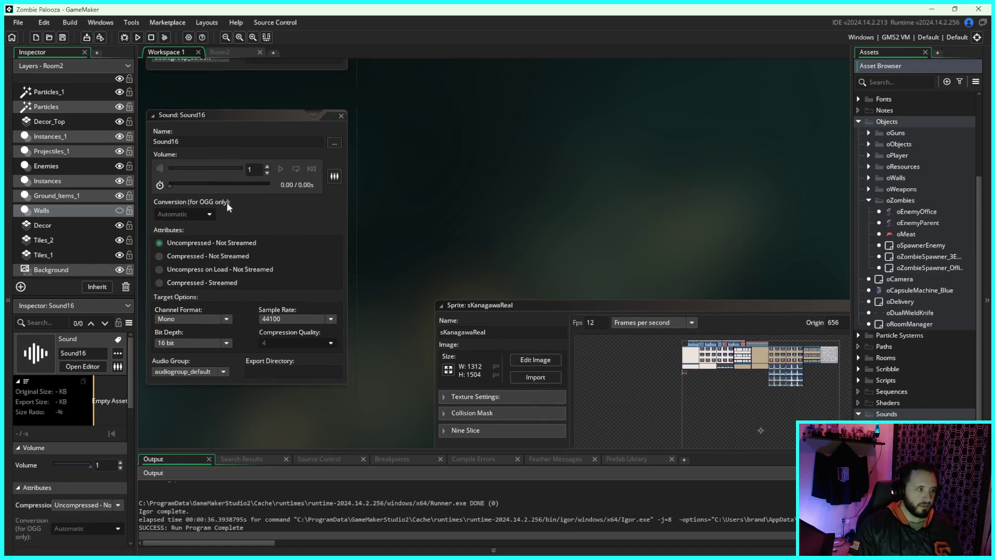
pyautogui.write('snd')
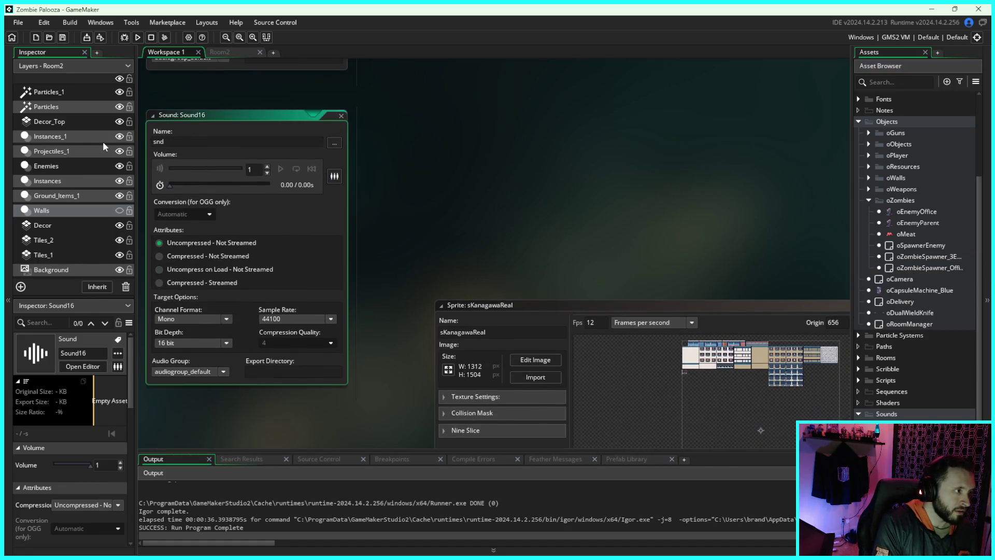
pyautogui.write('BulletHit_1')
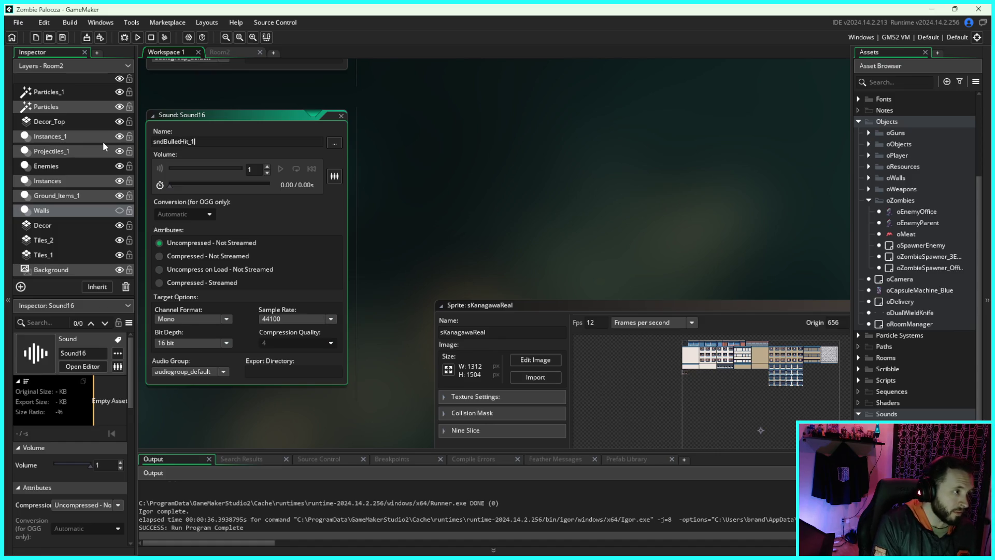
pyautogui.click(334, 143)
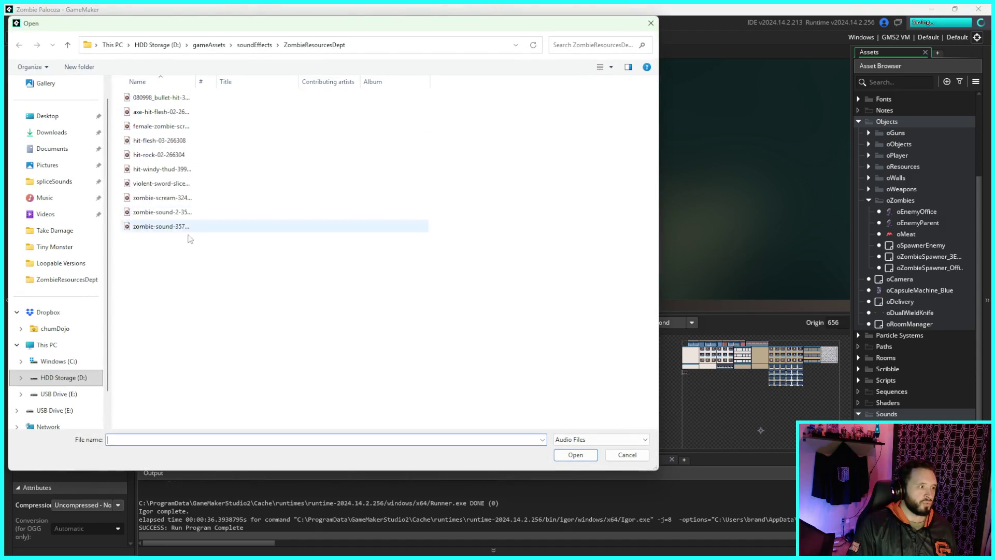
pyautogui.click(175, 99)
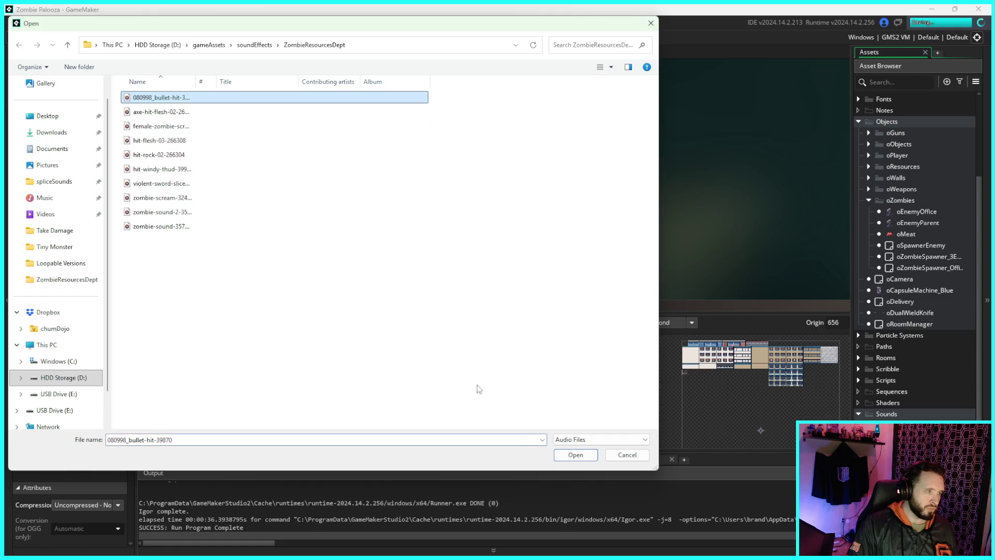
pyautogui.click(576, 455)
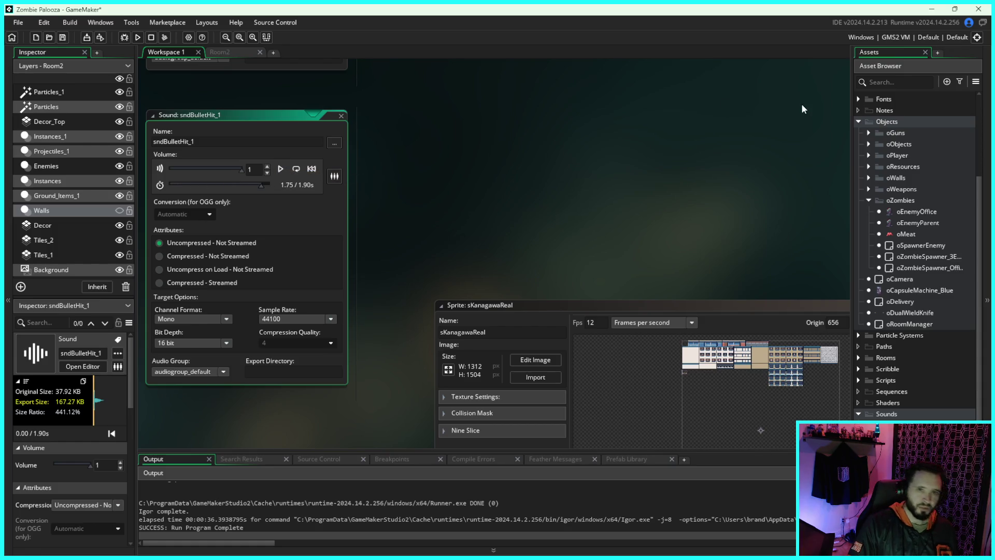
pyautogui.click(956, 9)
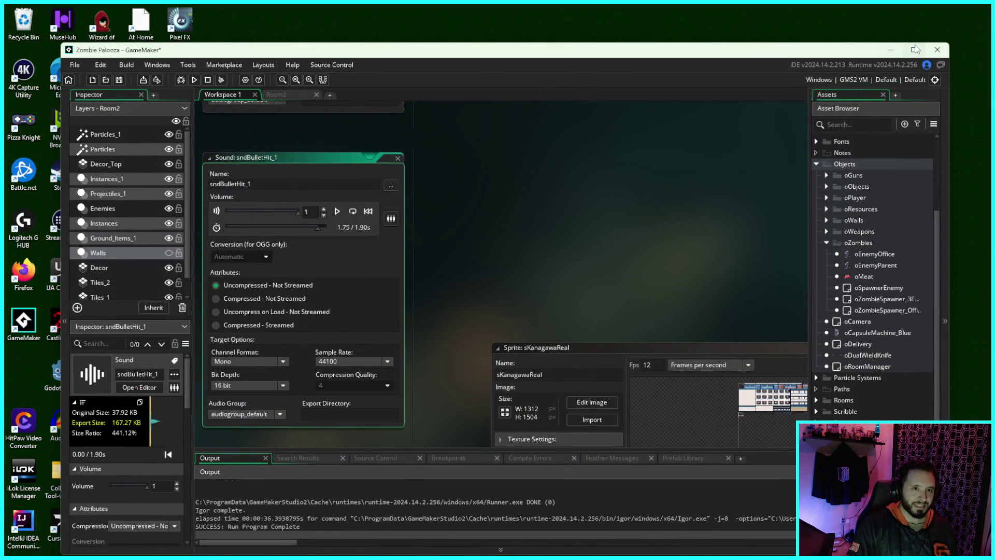
# Step: Minimize GameMaker, move the Pixabay window aside, and launch Audacity from the desktop
pyautogui.click(892, 50)
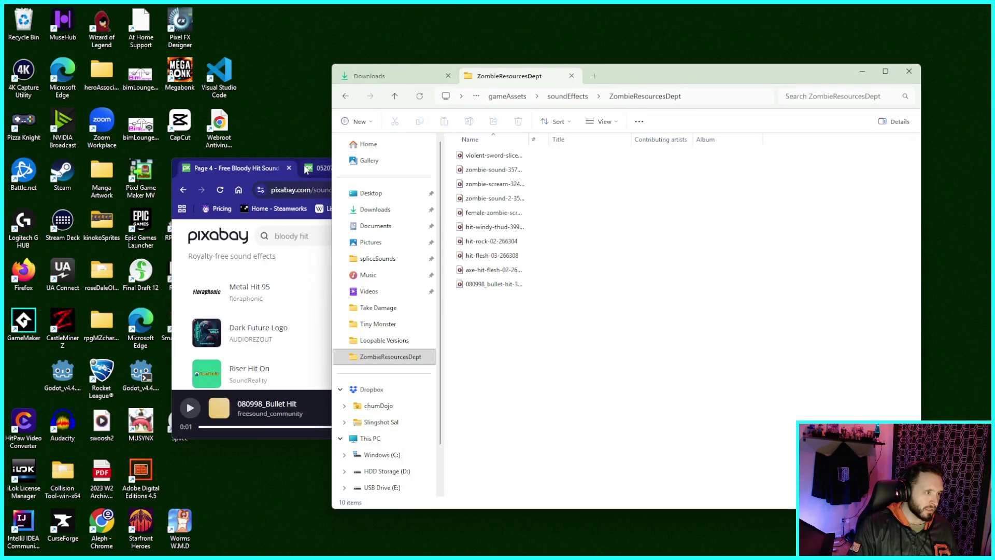
pyautogui.click(251, 169)
pyautogui.moveTo(463, 175)
pyautogui.mouseDown()
pyautogui.moveTo(619, 169)
pyautogui.moveTo(660, 194)
pyautogui.mouseUp()
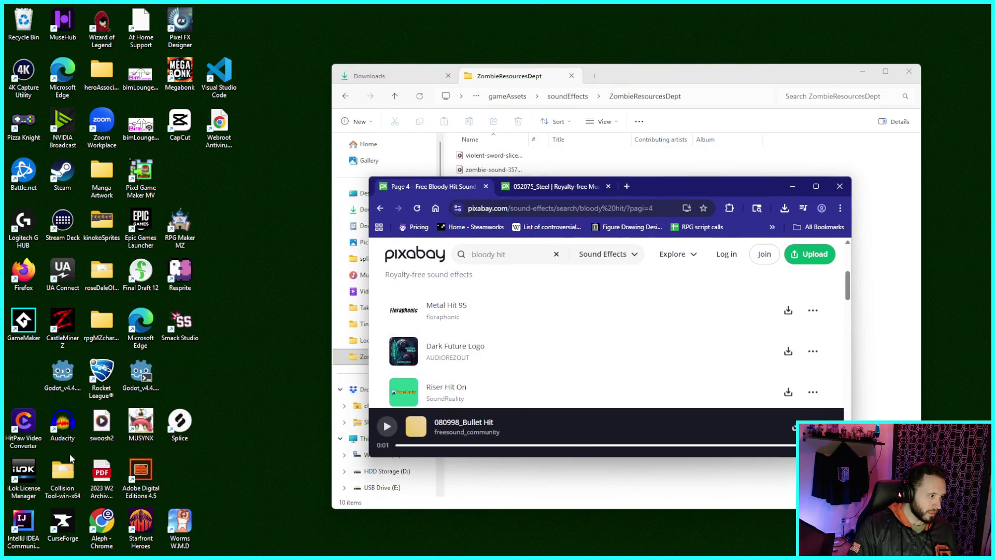
pyautogui.click(74, 440)
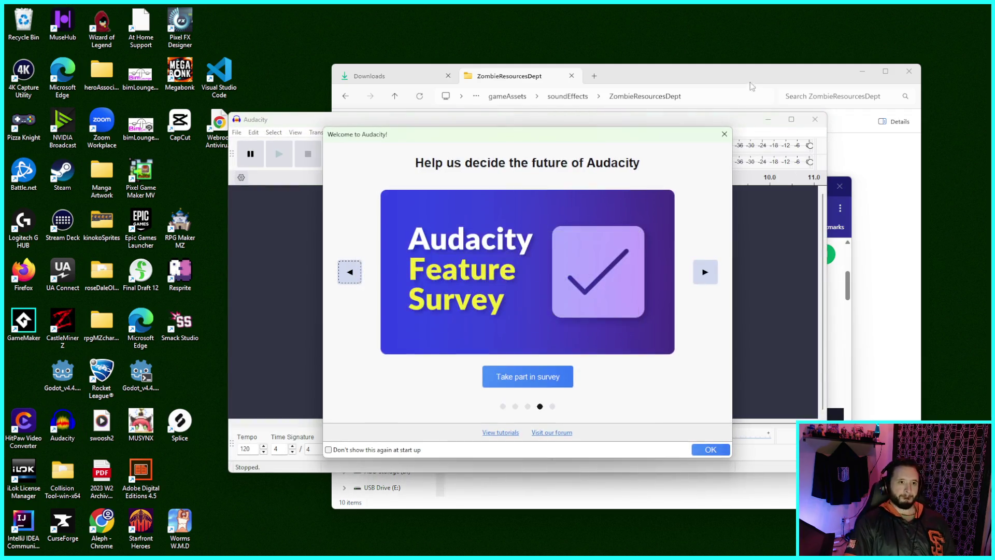
# Step: Dismiss Audacity's welcome survey and drag the 080998 bullet-hit MP3 in from Explorer
pyautogui.moveTo(753, 87); pyautogui.dragTo(782, 72)
pyautogui.click(325, 258)
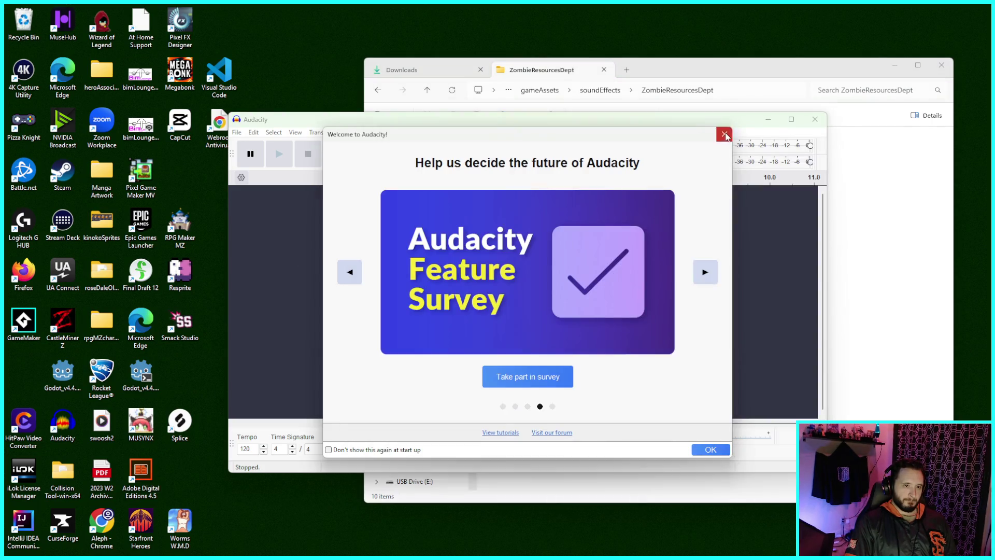
pyautogui.click(722, 134)
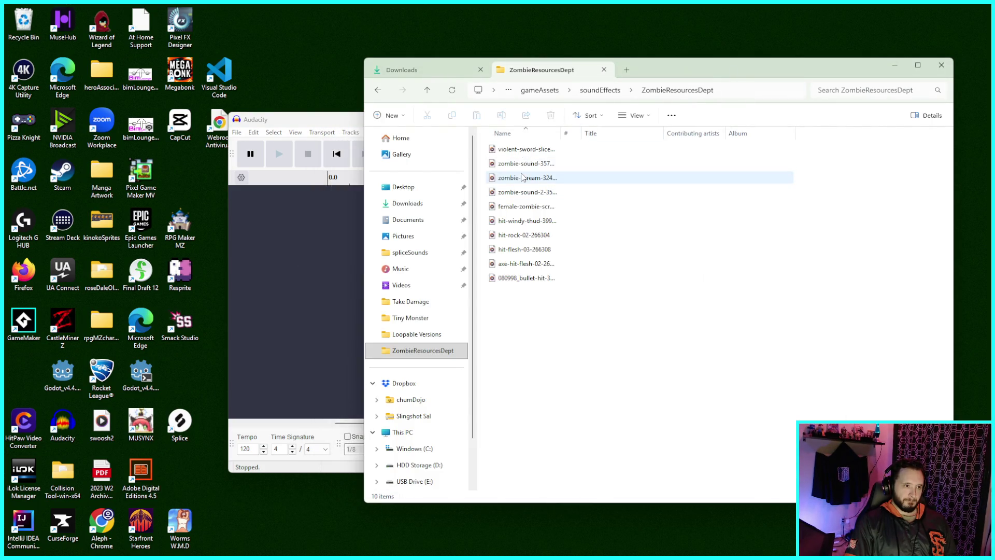
pyautogui.moveTo(518, 278); pyautogui.dragTo(353, 266)
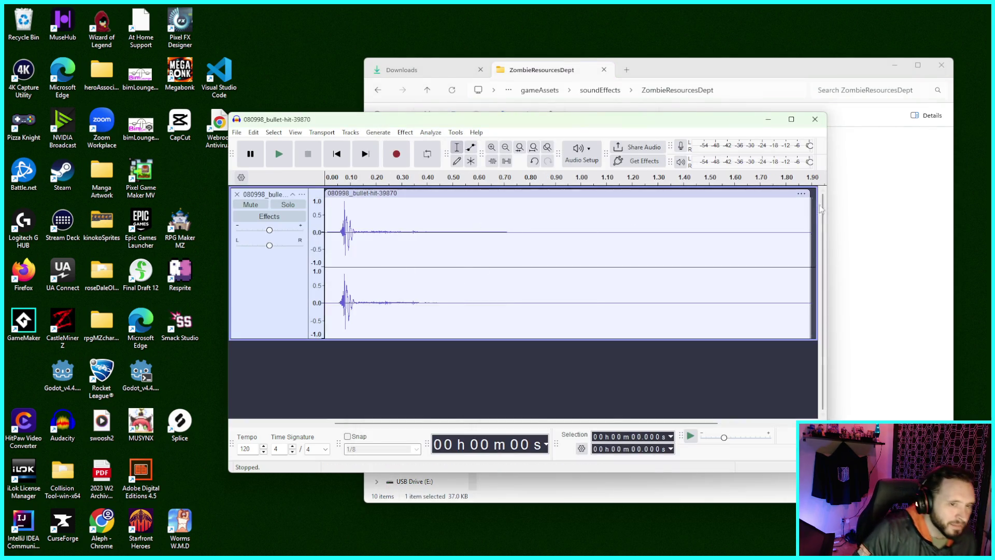
# Step: Play the bullet-hit sound several times to audition it
pyautogui.click(282, 158)
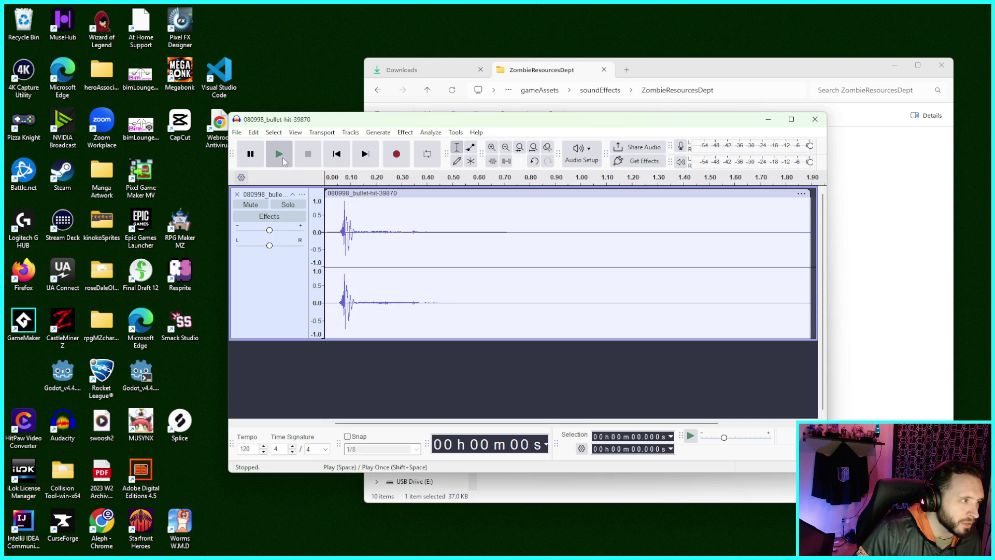
pyautogui.click(282, 157)
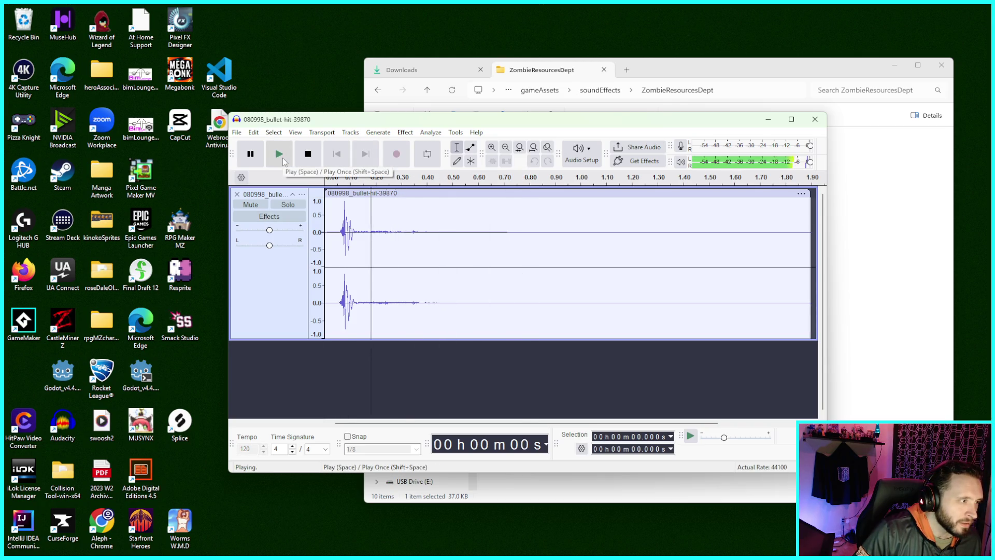
pyautogui.click(282, 158)
pyautogui.click(282, 157)
pyautogui.click(282, 157)
pyautogui.click(308, 153)
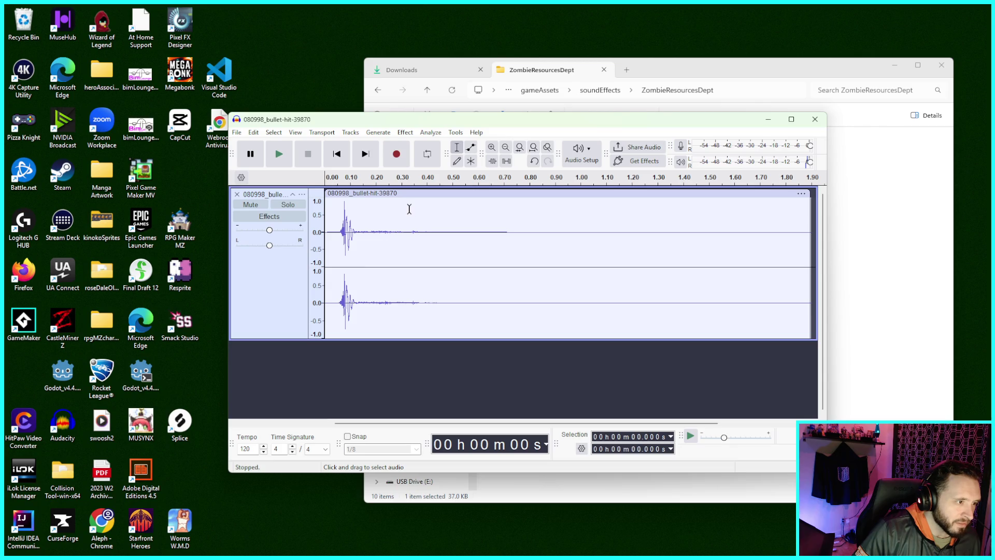
# Step: Place the cut point at 0.303 s and select all audio after it
pyautogui.click(370, 209)
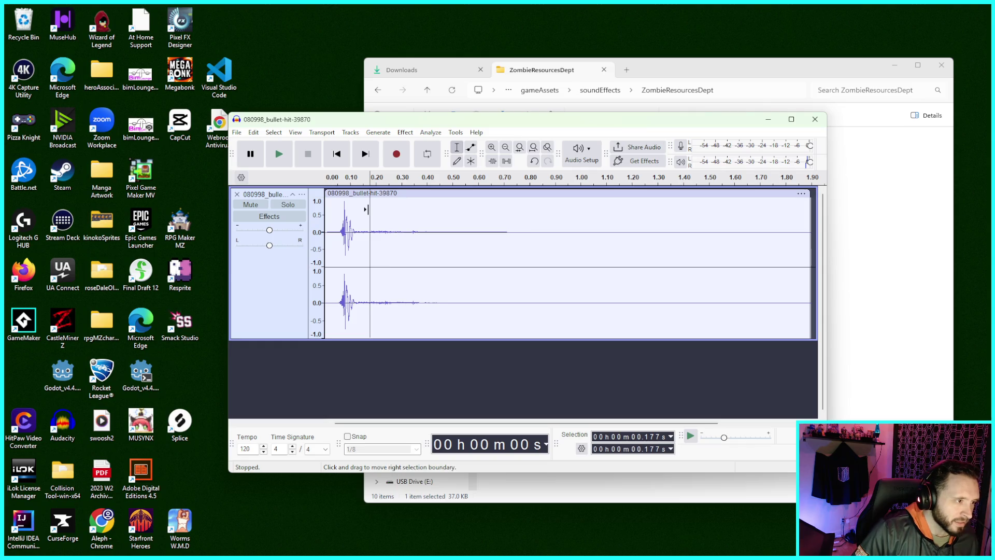
pyautogui.click(402, 210)
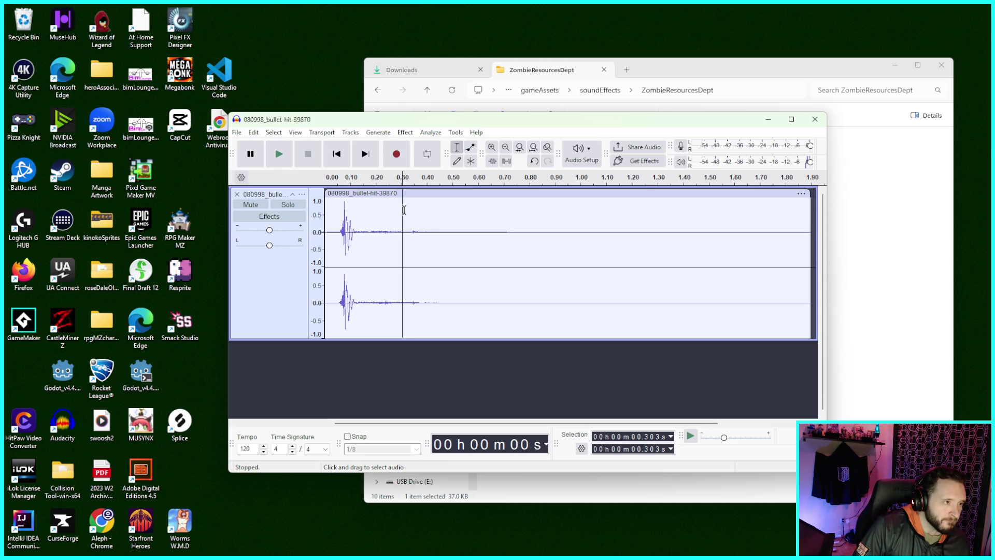
pyautogui.moveTo(399, 209)
pyautogui.mouseDown()
pyautogui.moveTo(904, 257)
pyautogui.moveTo(873, 264)
pyautogui.mouseUp()
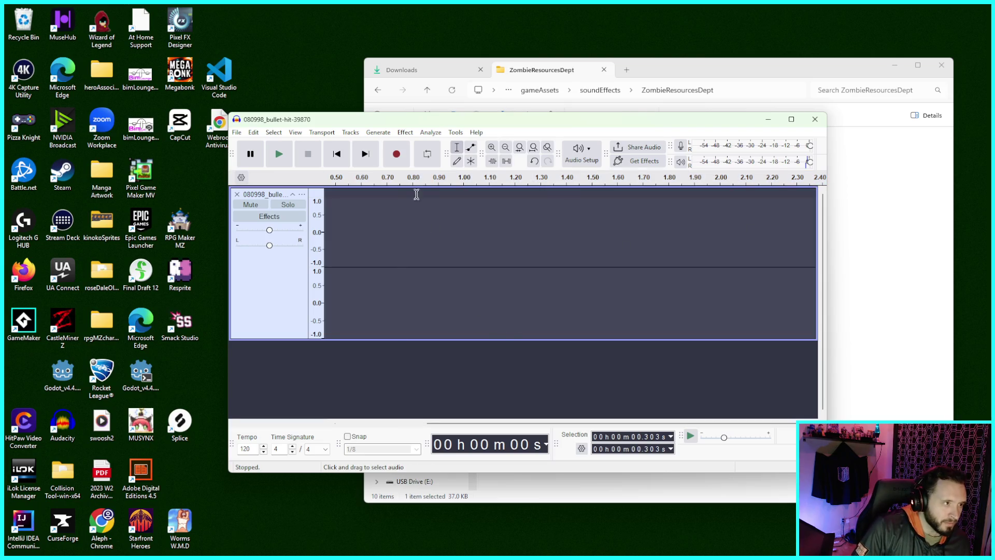
# Step: Listen to the shortened clip, then undo the tail cut to restore the full sound
pyautogui.click(337, 154)
pyautogui.click(276, 155)
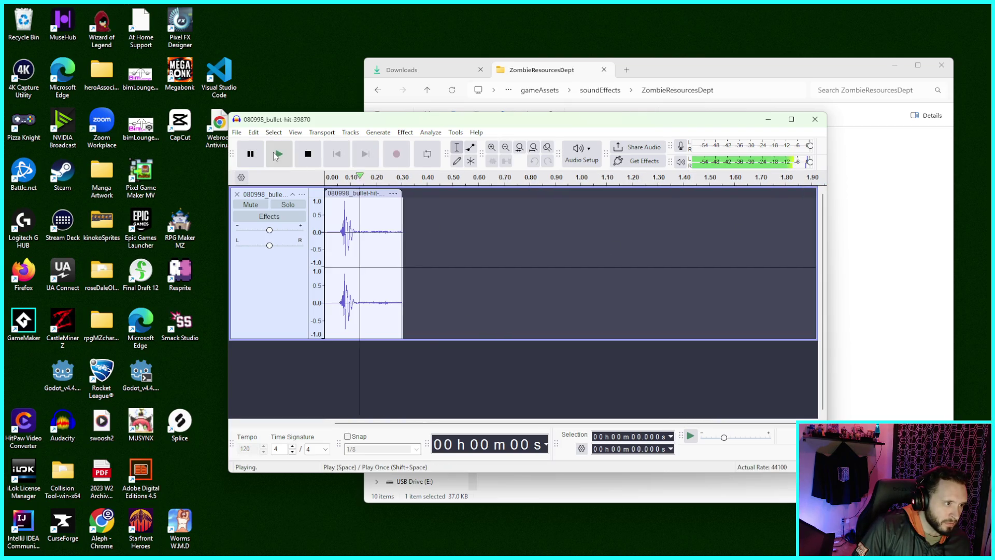
pyautogui.click(276, 155)
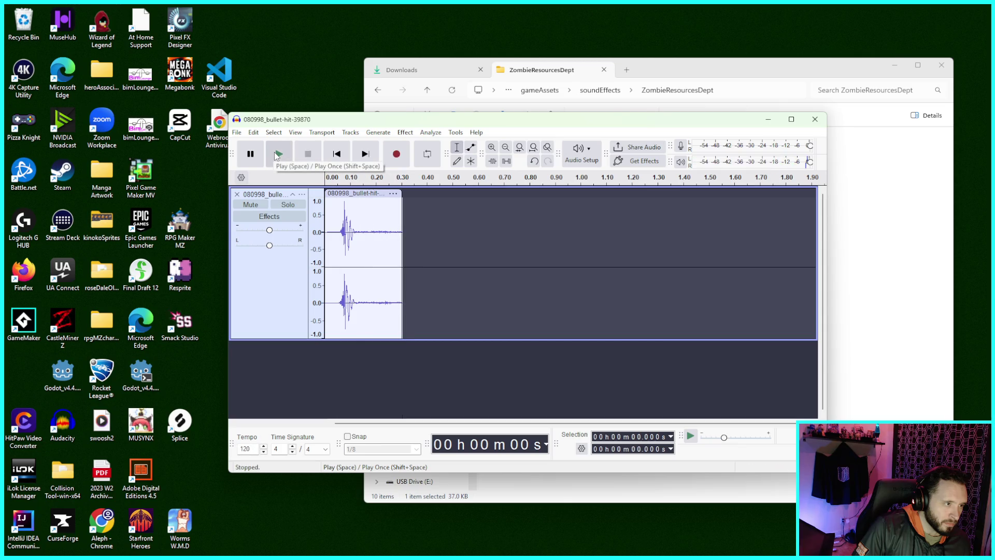
pyautogui.click(277, 156)
pyautogui.hotkey('ctrl', 'z')
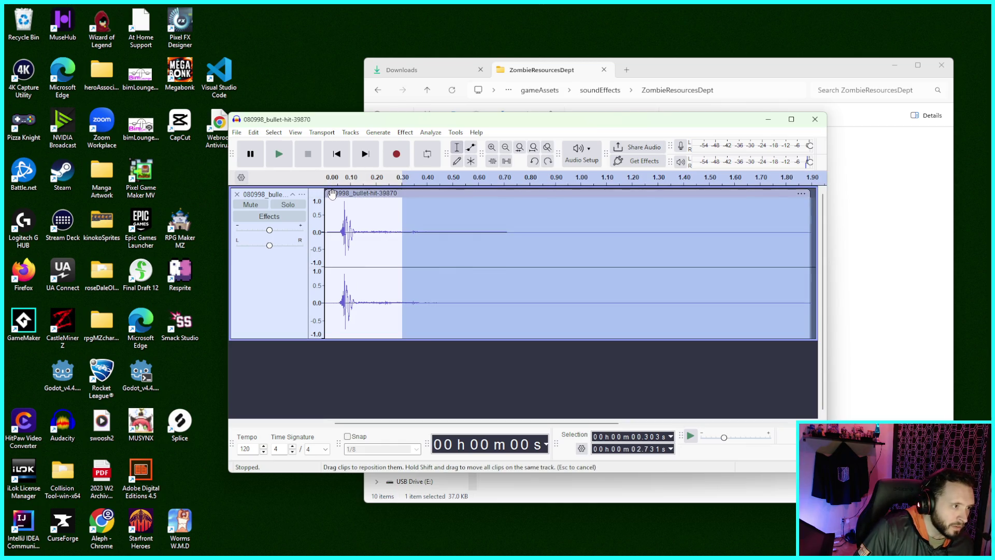
# Step: Trim the silent lead-in, slide the clip back to 0 s, and play it back
pyautogui.moveTo(328, 195); pyautogui.dragTo(341, 196)
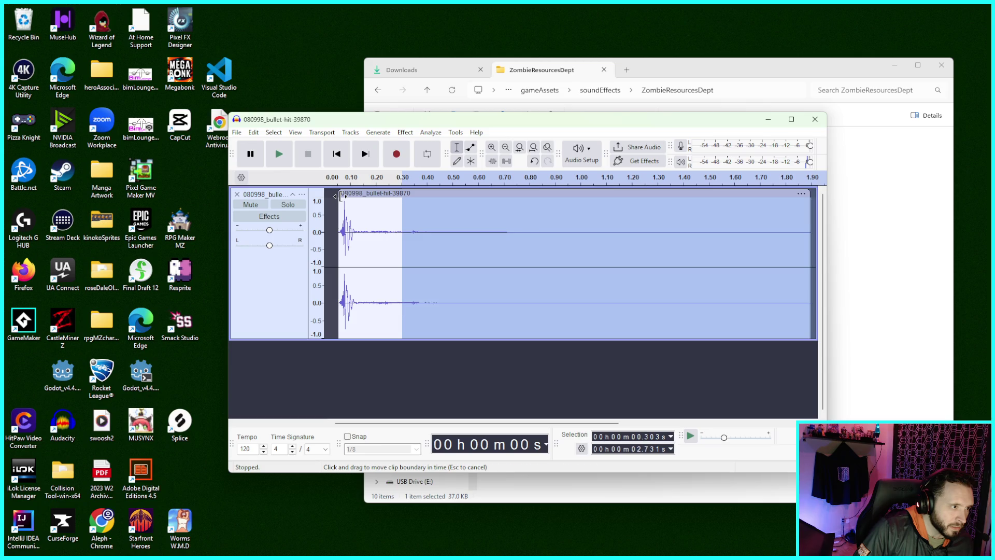
pyautogui.moveTo(374, 194); pyautogui.dragTo(361, 195)
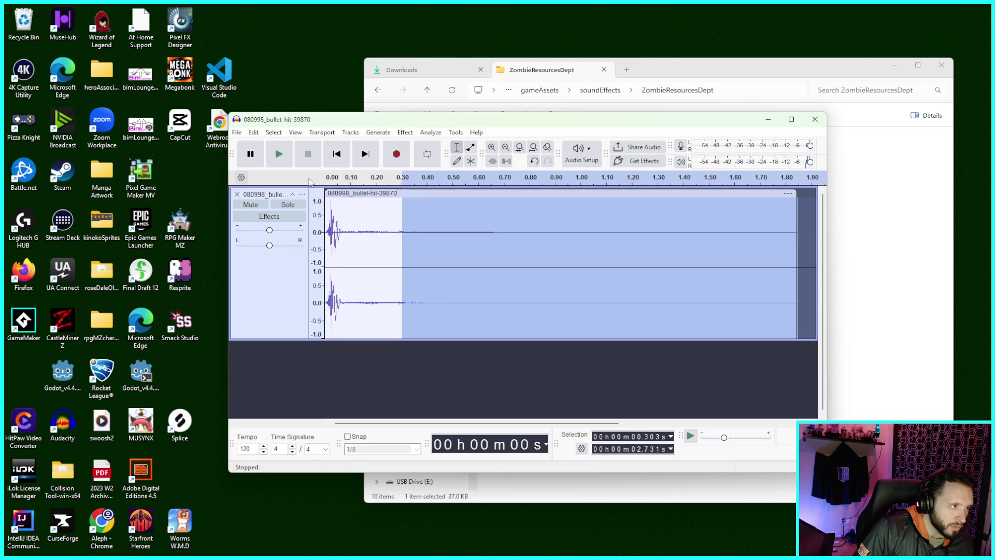
pyautogui.click(336, 154)
pyautogui.click(279, 154)
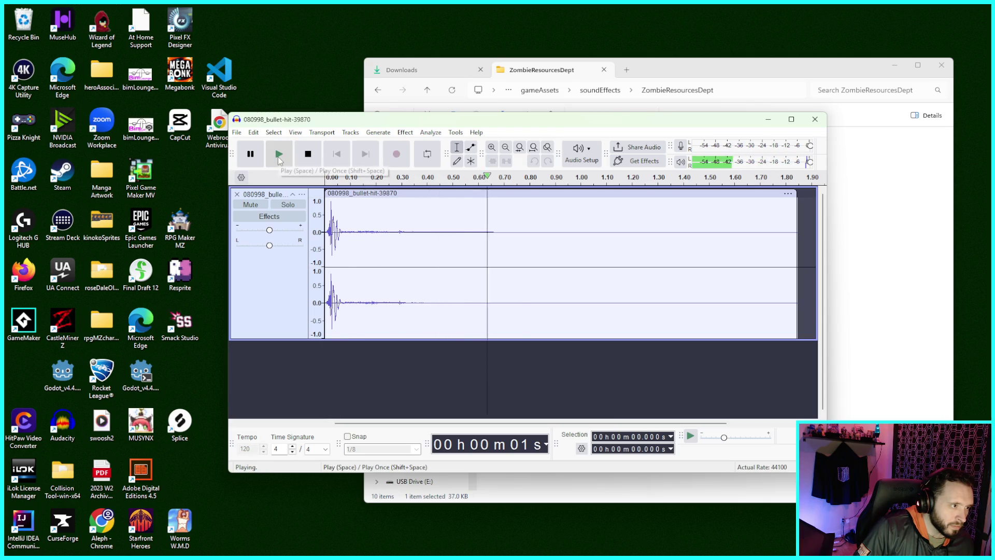
pyautogui.click(279, 154)
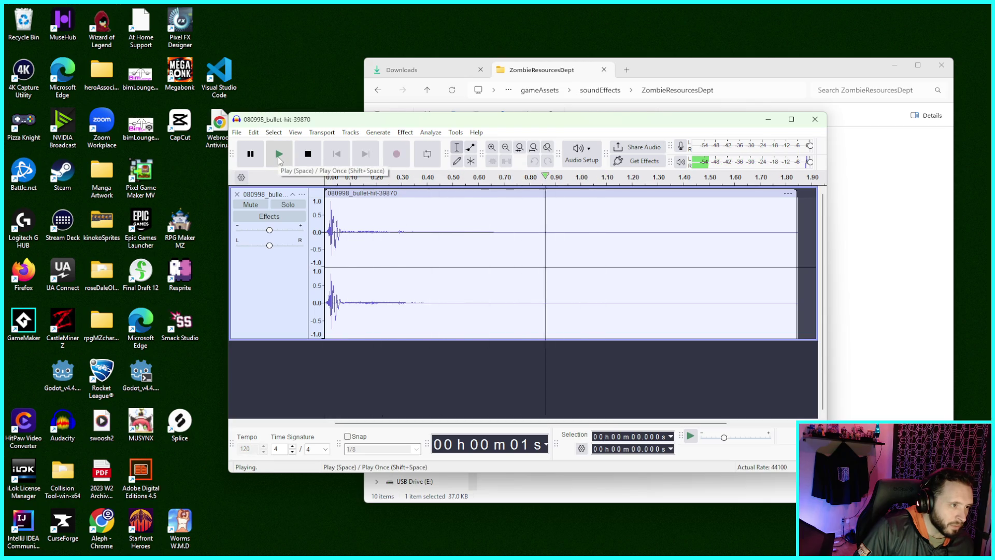
pyautogui.click(279, 154)
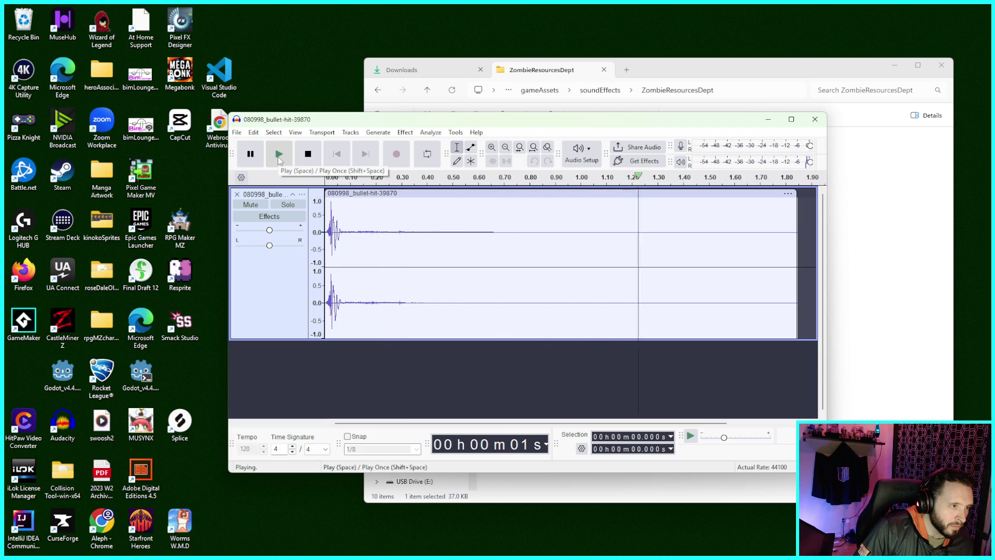
pyautogui.click(279, 155)
pyautogui.click(306, 155)
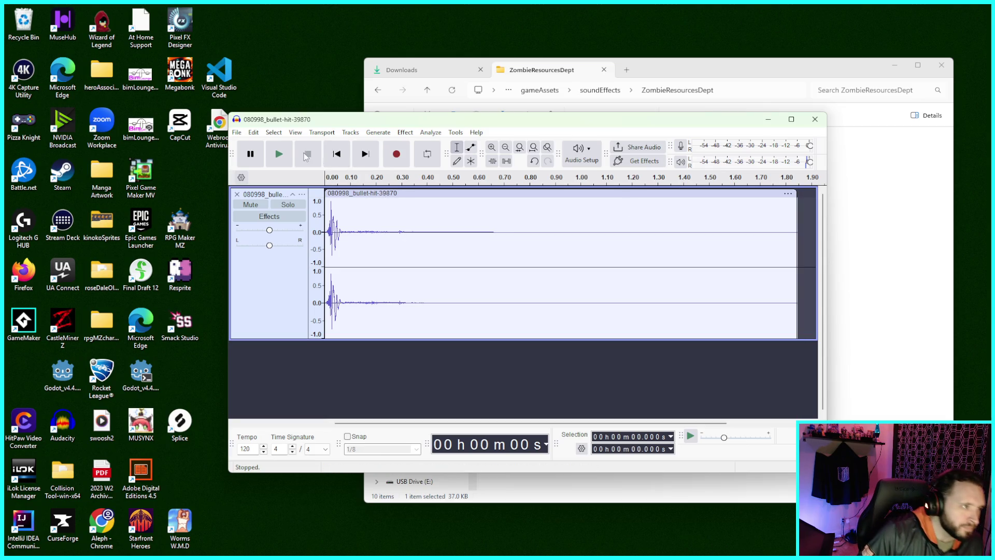
# Step: Replay the trimmed clip and set a new cut point at 0.070 s
pyautogui.click(289, 155)
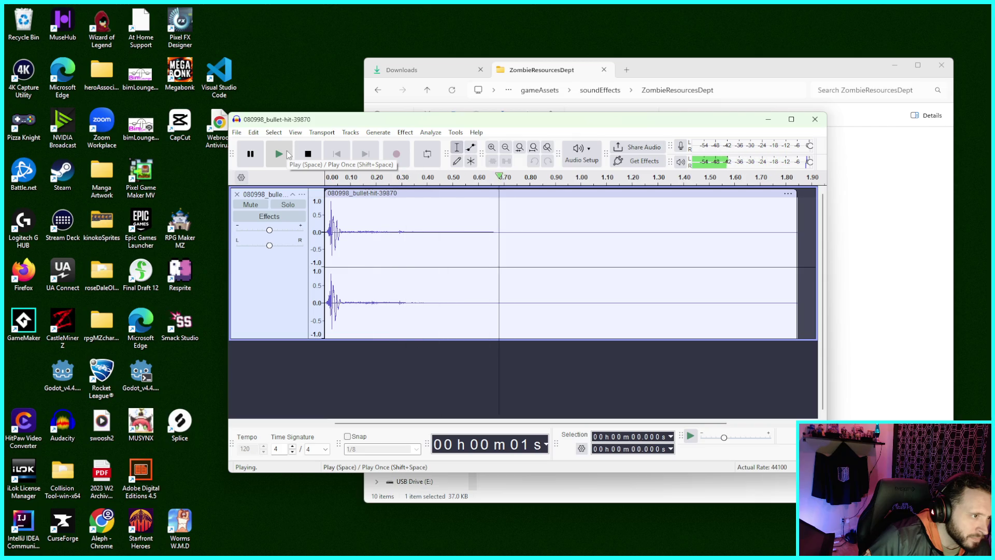
pyautogui.click(288, 155)
pyautogui.click(288, 154)
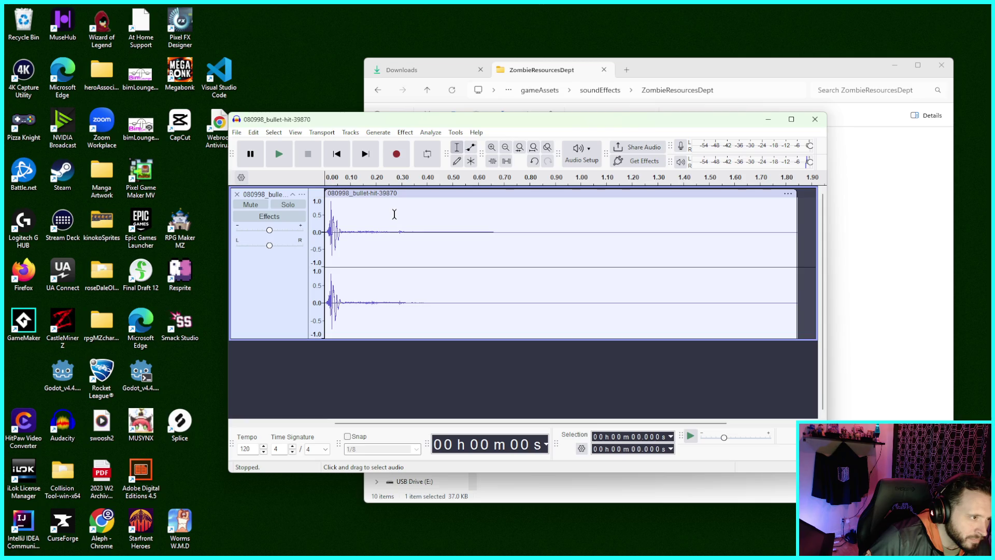
pyautogui.click(343, 212)
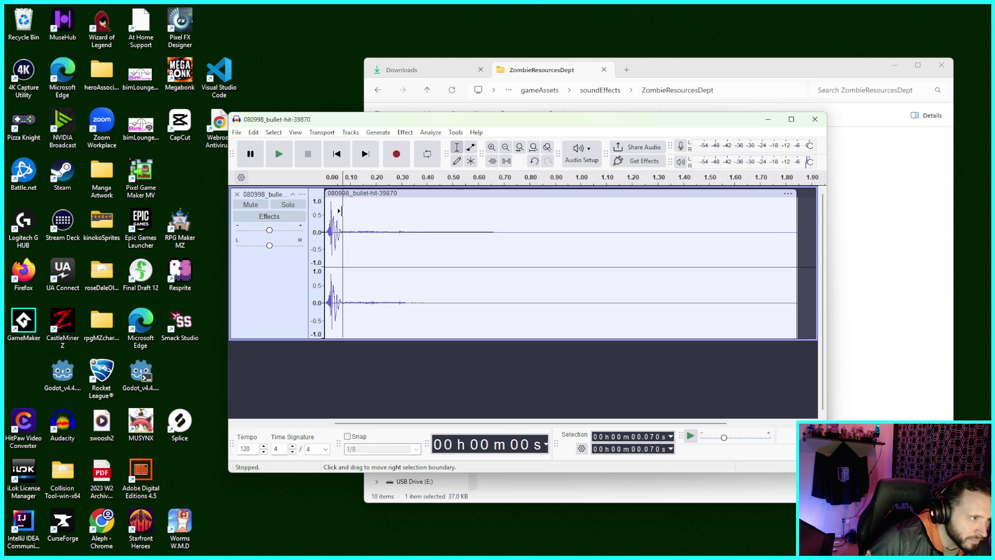
# Step: Delete everything after 0.070 s and return to the start of the track
pyautogui.moveTo(341, 211); pyautogui.dragTo(778, 276)
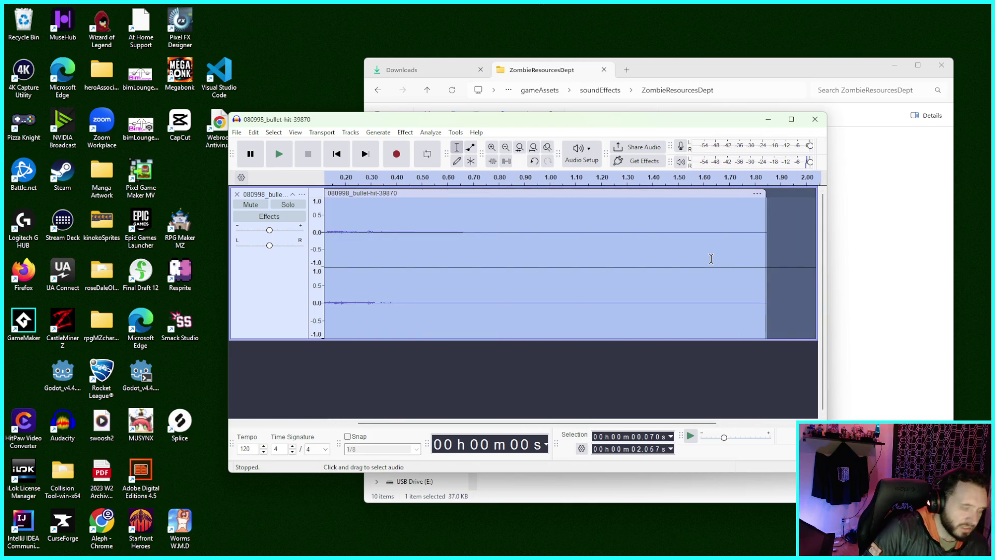
pyautogui.press('Delete')
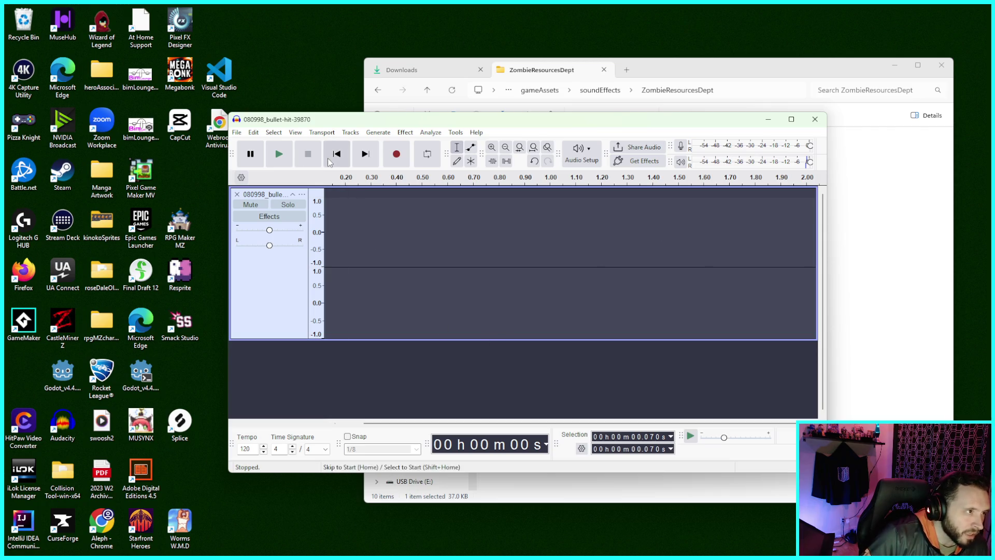
pyautogui.click(328, 162)
pyautogui.click(253, 157)
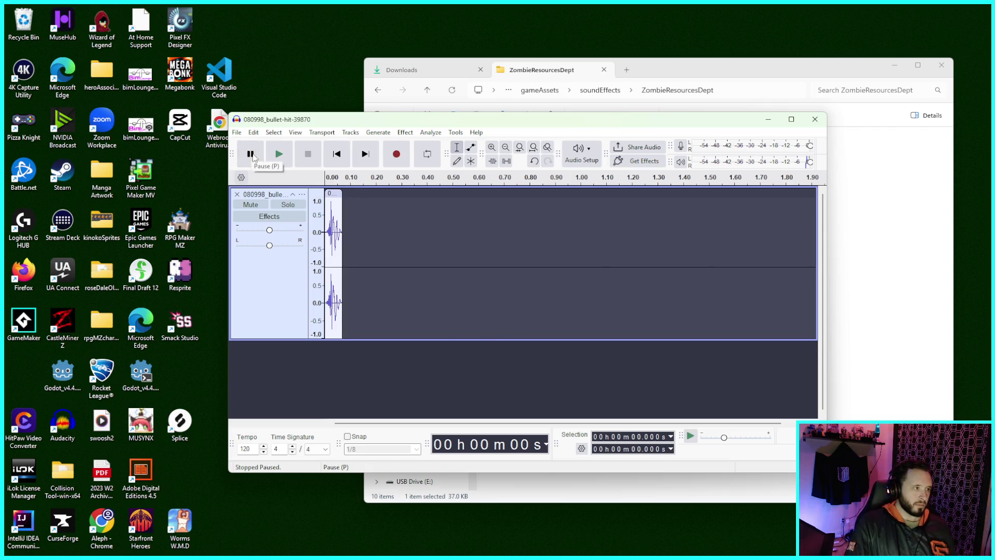
# Step: Audition the short hit sound repeatedly, then bring up the File menu
pyautogui.click(275, 160)
pyautogui.click(276, 160)
pyautogui.click(275, 158)
pyautogui.click(275, 158)
pyautogui.click(276, 160)
pyautogui.click(276, 160)
pyautogui.click(275, 160)
pyautogui.click(275, 160)
pyautogui.click(275, 160)
pyautogui.click(275, 159)
pyautogui.click(276, 159)
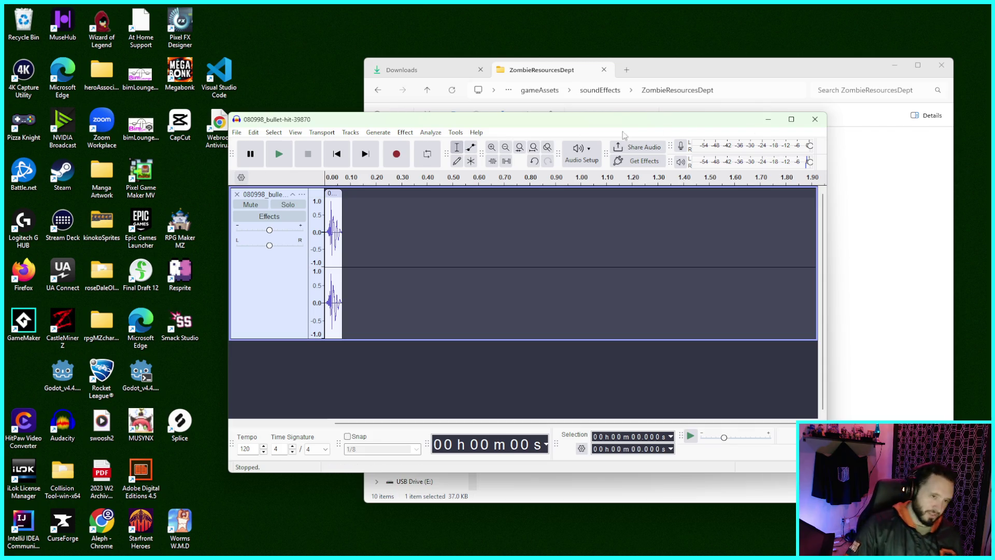
pyautogui.click(278, 155)
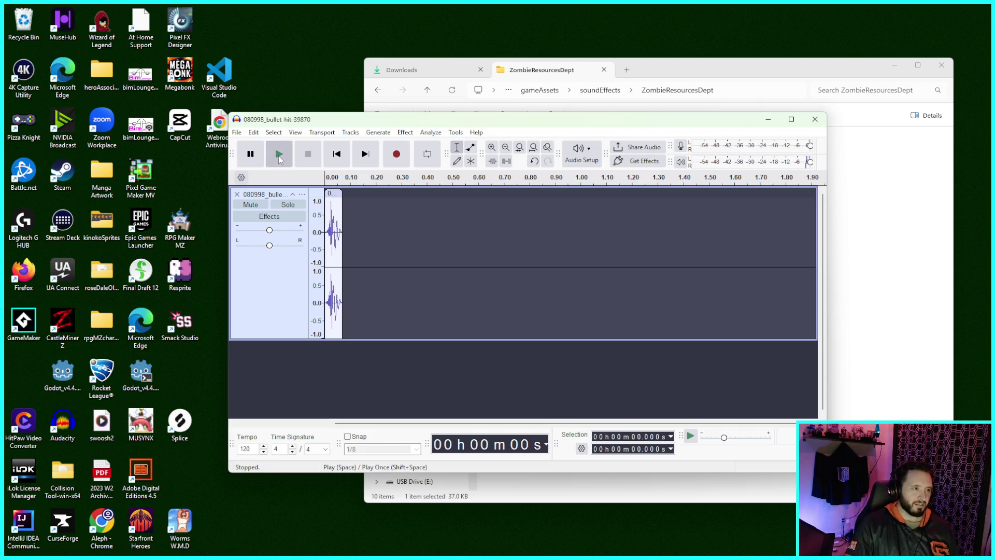
pyautogui.click(279, 157)
pyautogui.click(279, 156)
pyautogui.click(278, 155)
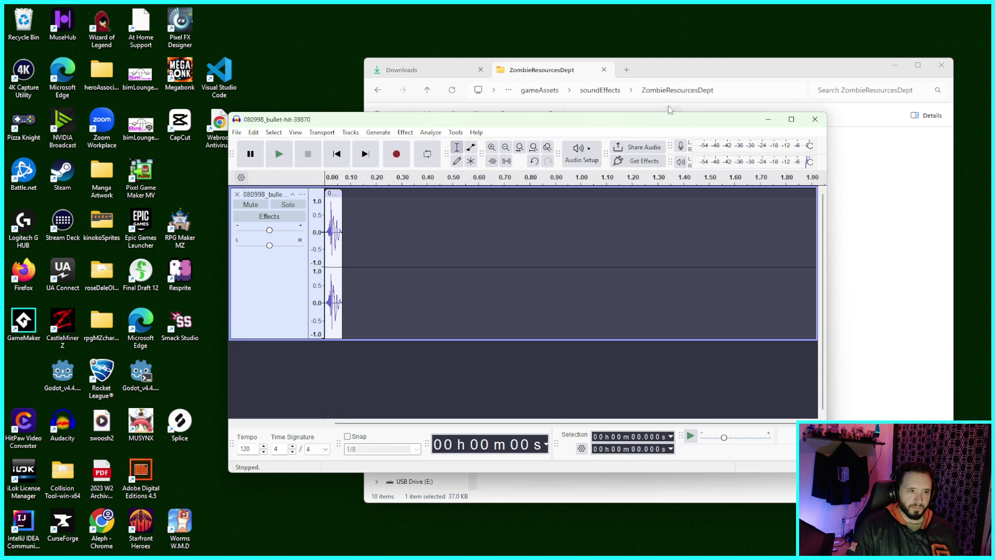
pyautogui.click(254, 133)
pyautogui.click(236, 132)
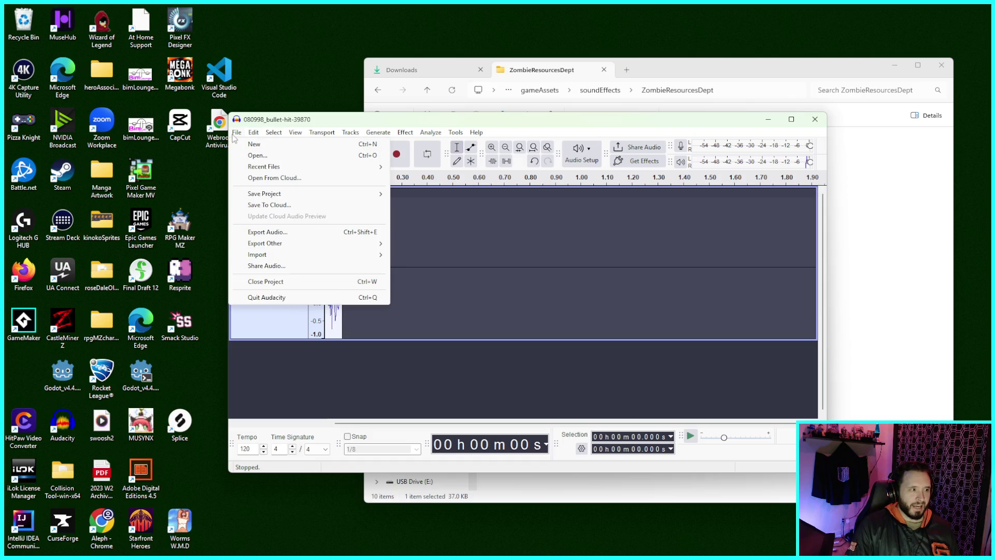
# Step: Export the trimmed clip to ZombieResourcesDept under the existing 080998 bullet-hit file name
pyautogui.click(327, 233)
pyautogui.click(577, 399)
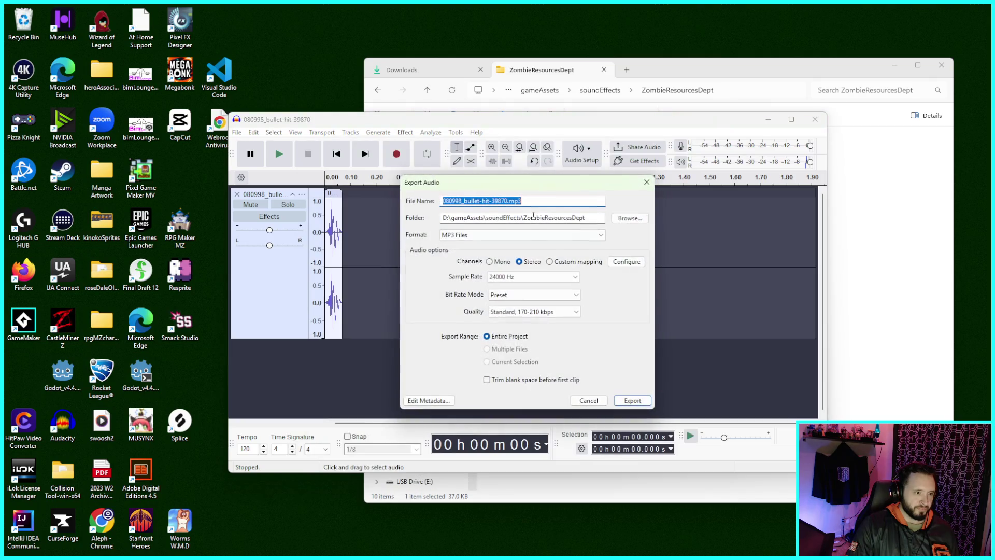
pyautogui.click(629, 218)
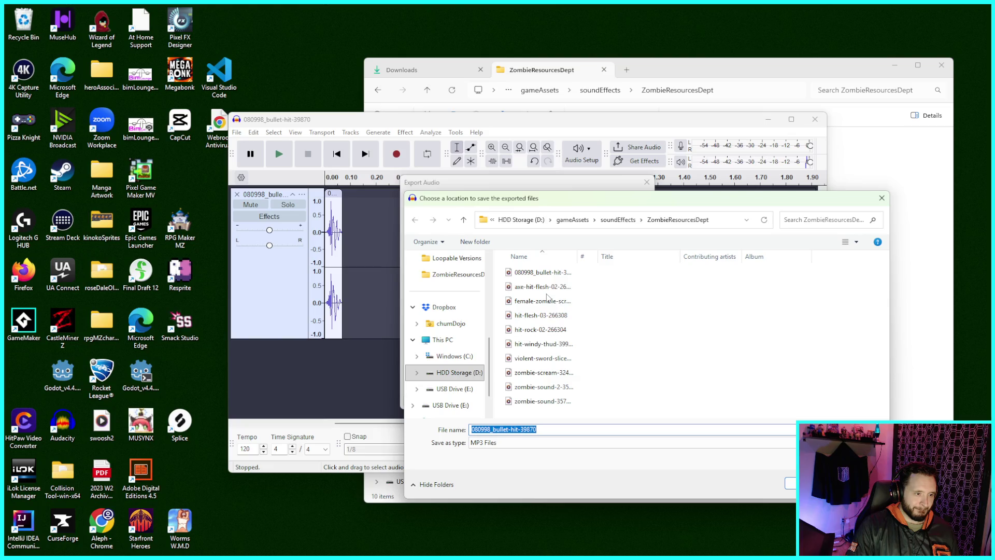
pyautogui.click(554, 276)
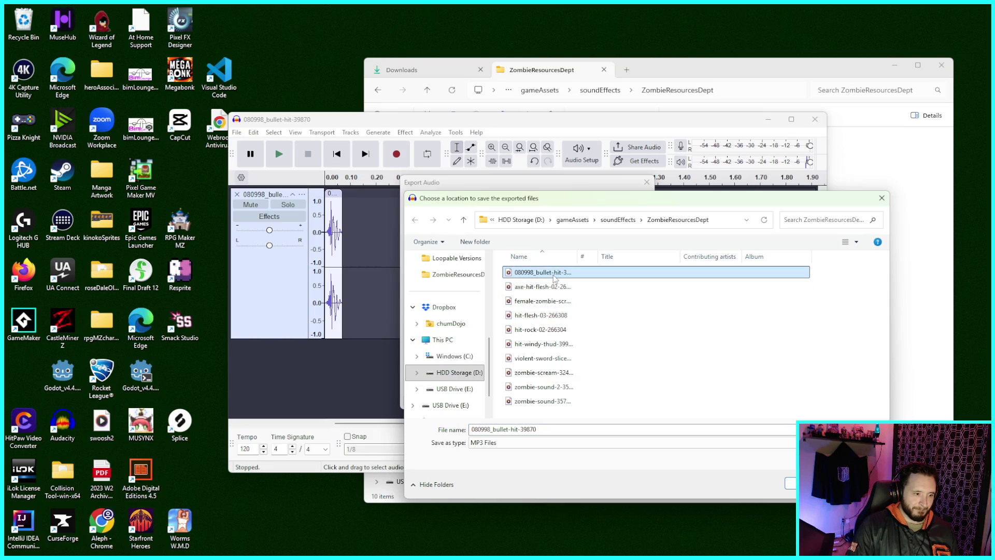
pyautogui.click(792, 483)
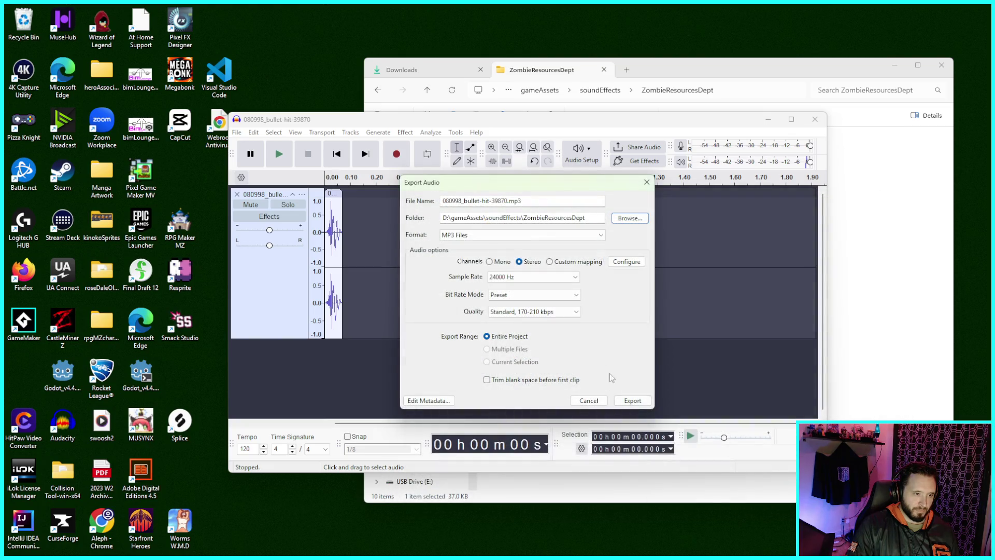
# Step: Save it as MP3 replacing the original bullet-hit file, then return to GameMaker
pyautogui.click(619, 402)
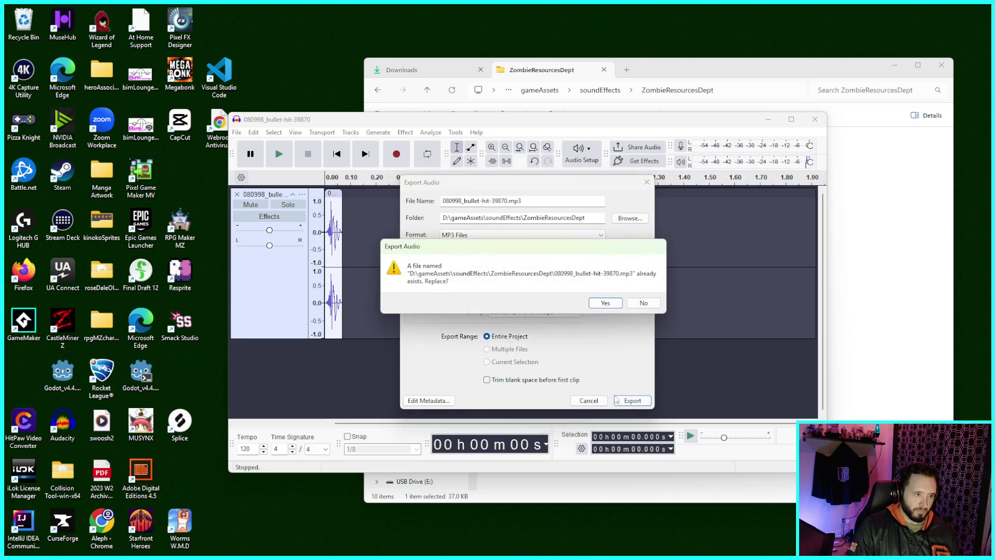
pyautogui.click(605, 304)
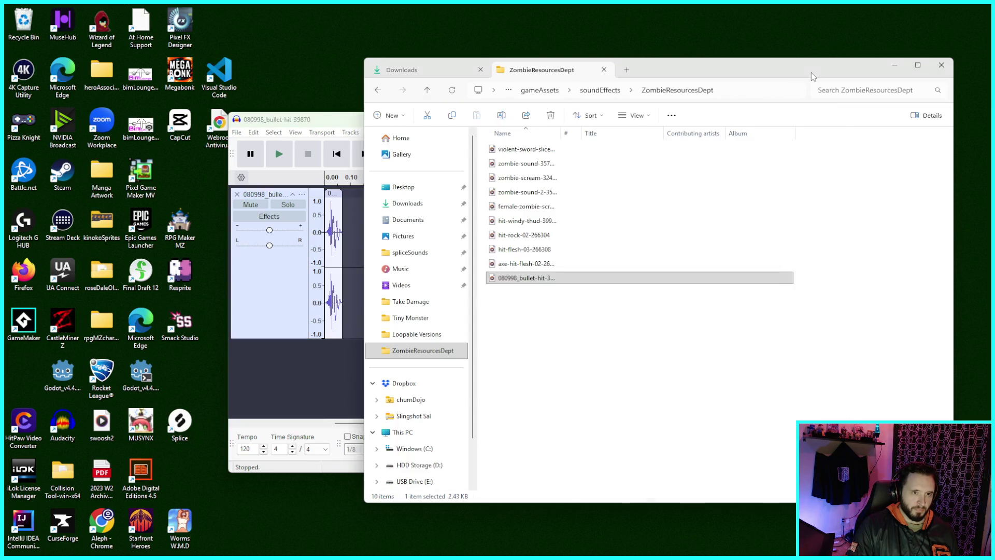
pyautogui.click(726, 278)
pyautogui.click(725, 543)
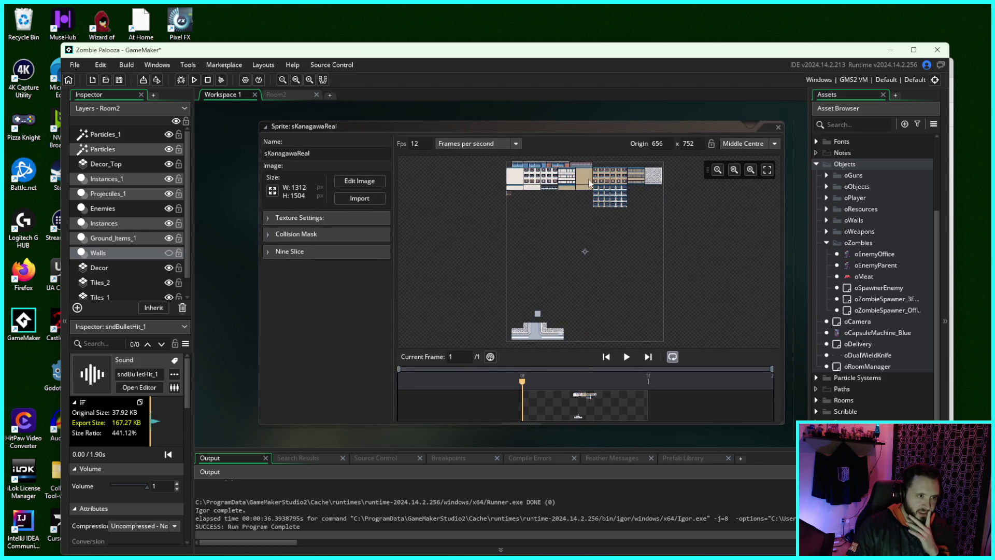
# Step: Close the sKanagawaReal, sBuildings_Basic, tsBuildings_Basic and sPlayer_Hit editors and maximize GameMaker
pyautogui.click(777, 128)
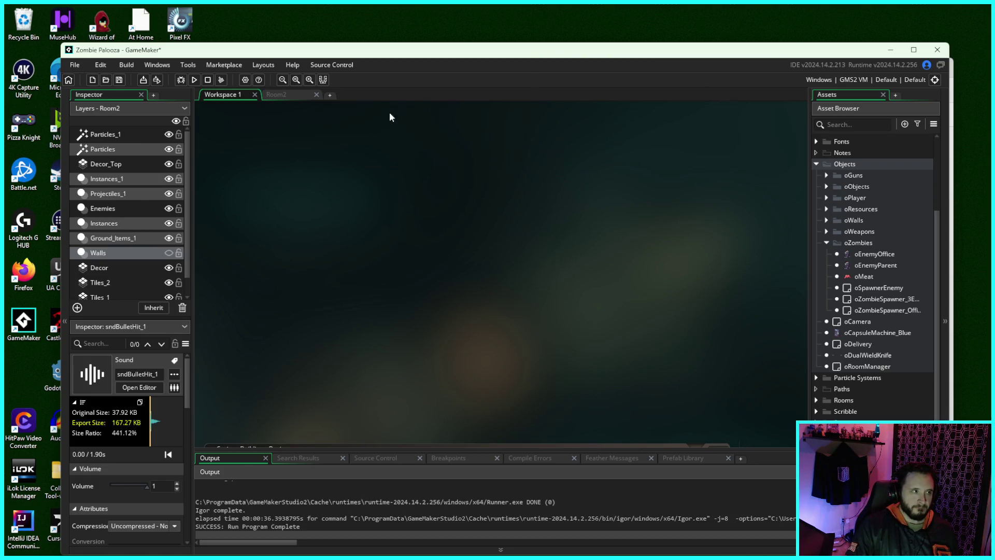
pyautogui.click(913, 50)
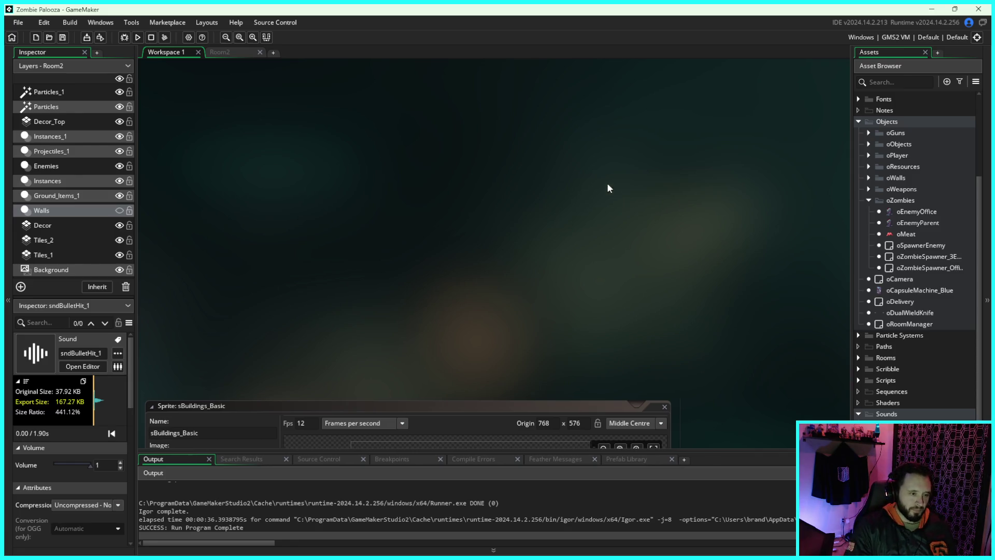
pyautogui.click(667, 131)
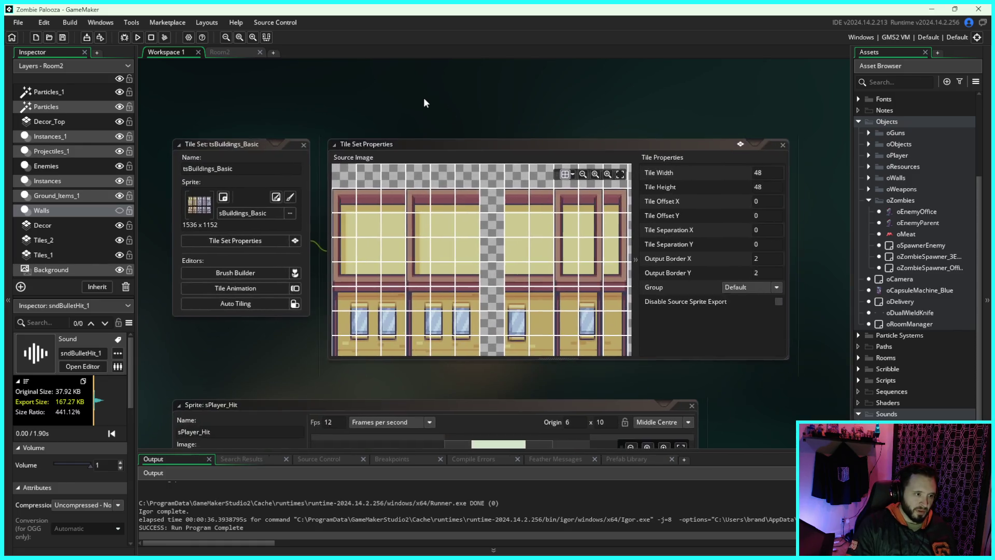
pyautogui.click(302, 145)
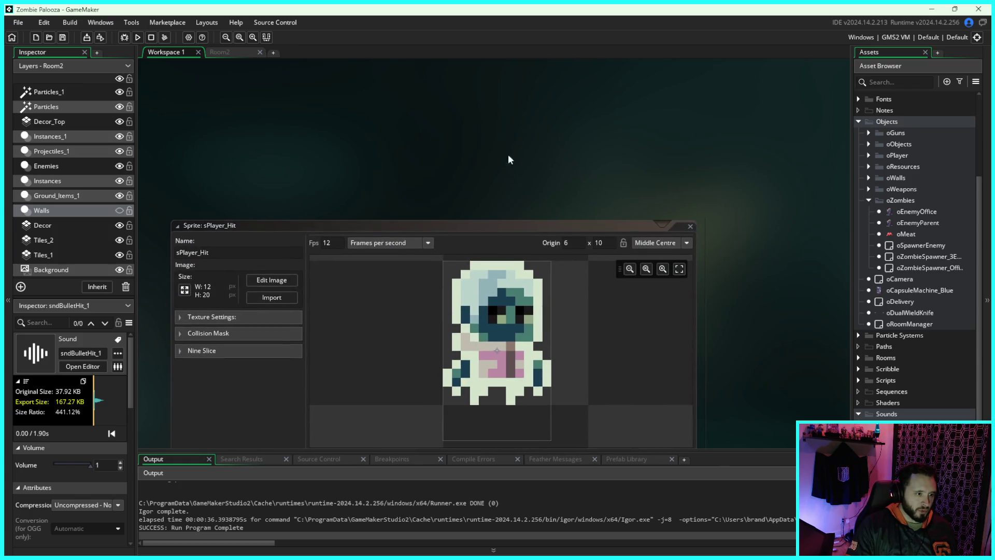
pyautogui.click(712, 143)
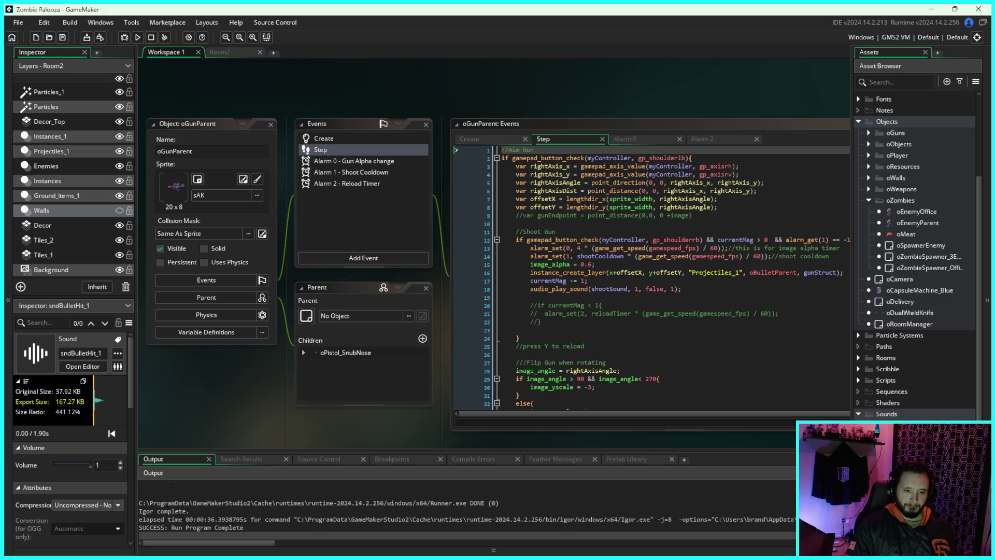
# Step: Load the 0.07 s bullet-hit file into sndBulletHit_1 and run the game
pyautogui.doubleClick(891, 424)
pyautogui.click(335, 142)
pyautogui.press('Return')
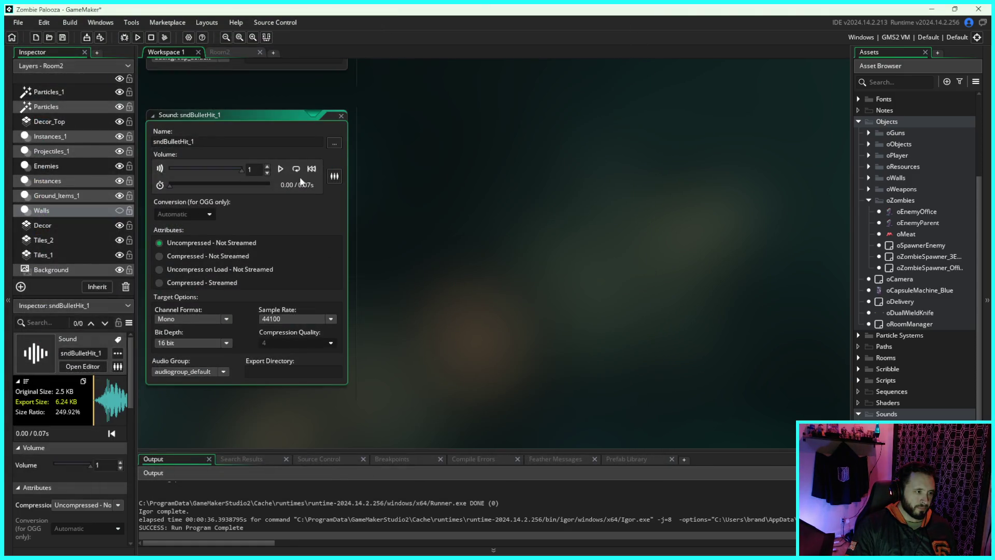
pyautogui.moveTo(392, 140); pyautogui.dragTo(429, 156)
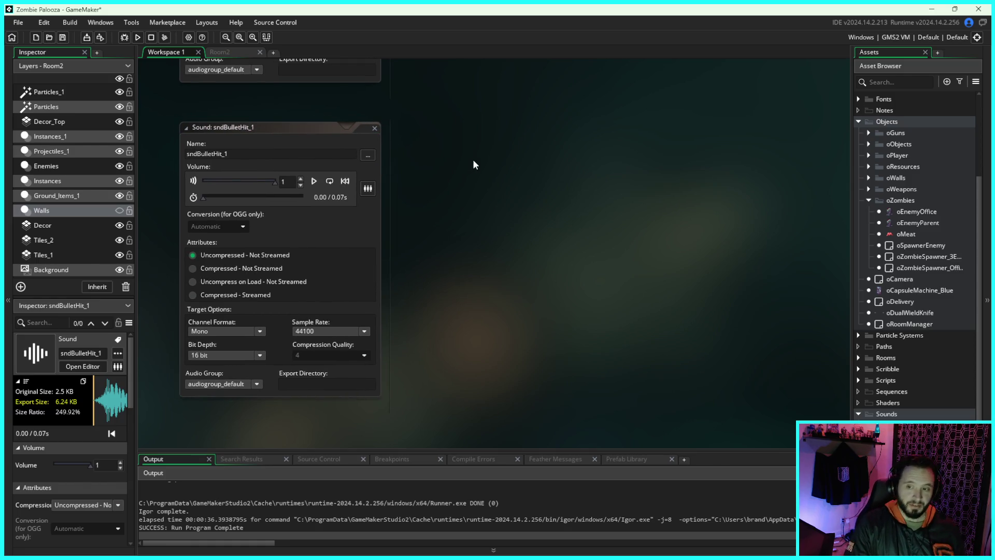
pyautogui.click(138, 38)
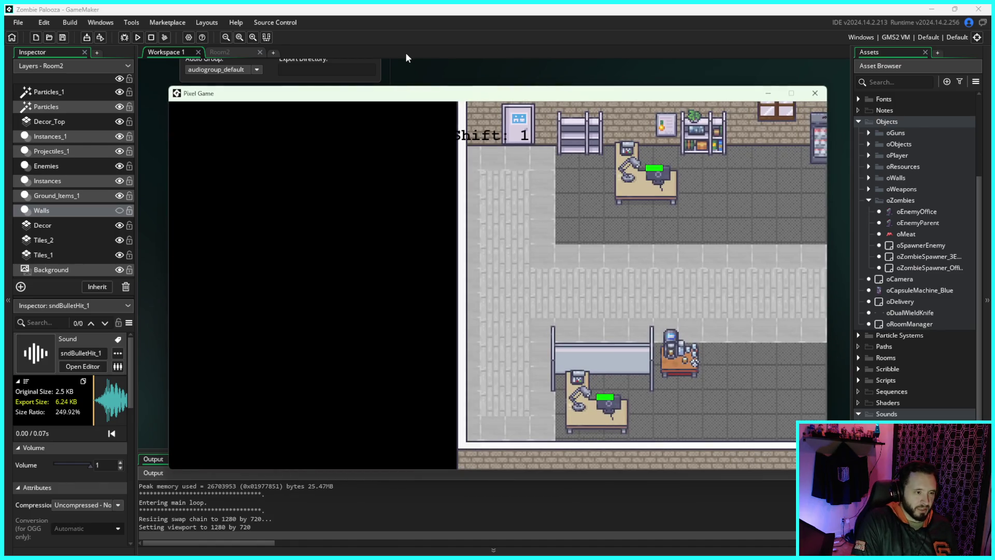
# Step: Walk around the office, pick up the yellow weapon, shoot zombies, then stop the game
pyautogui.press('d')
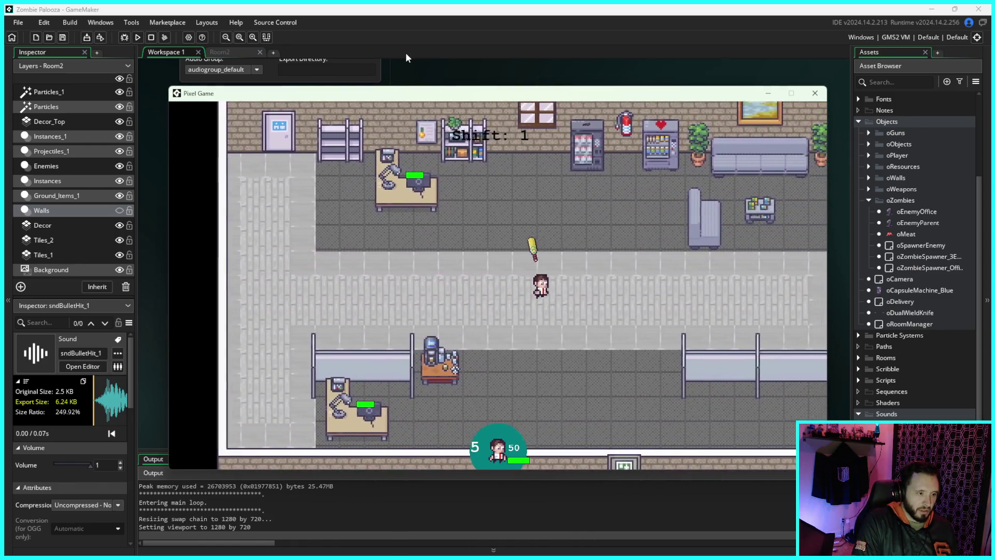
pyautogui.press('d')
pyautogui.press('a')
pyautogui.press('s')
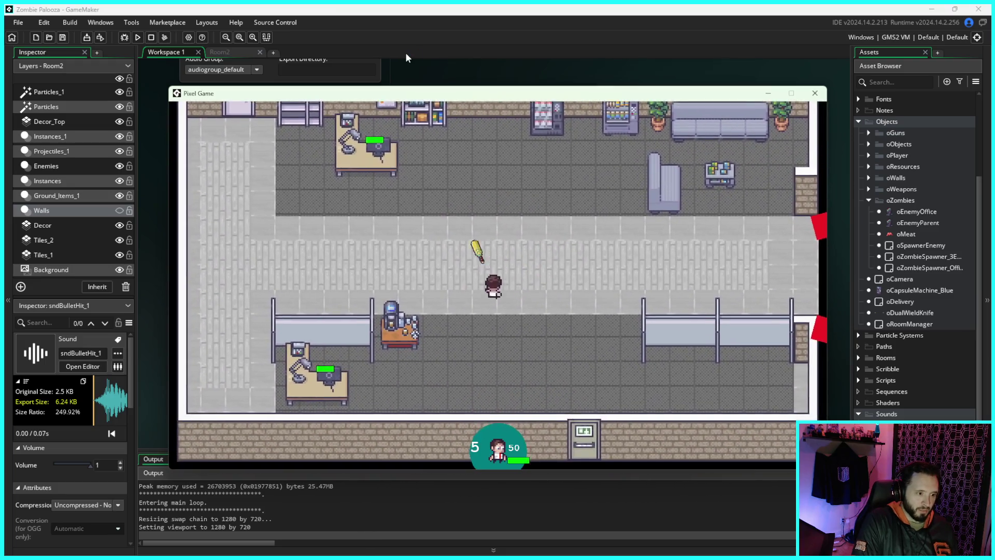
pyautogui.press('a')
pyautogui.press('s')
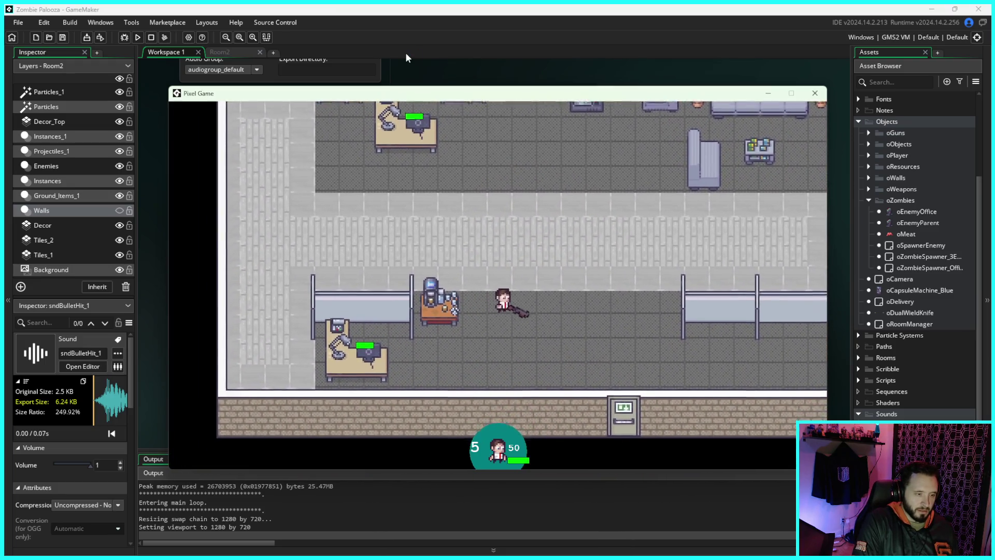
pyautogui.press('w')
pyautogui.press('d')
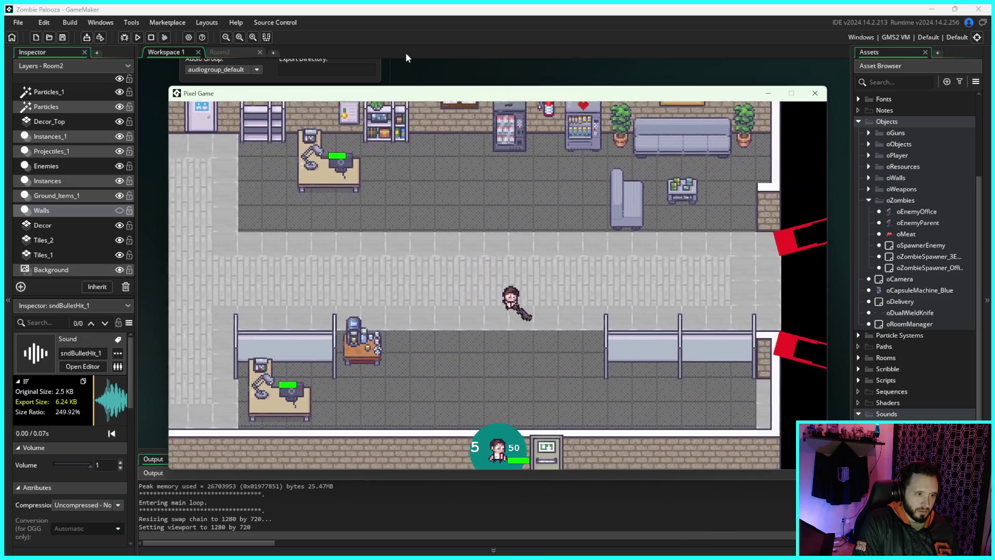
pyautogui.press('s')
pyautogui.press('a')
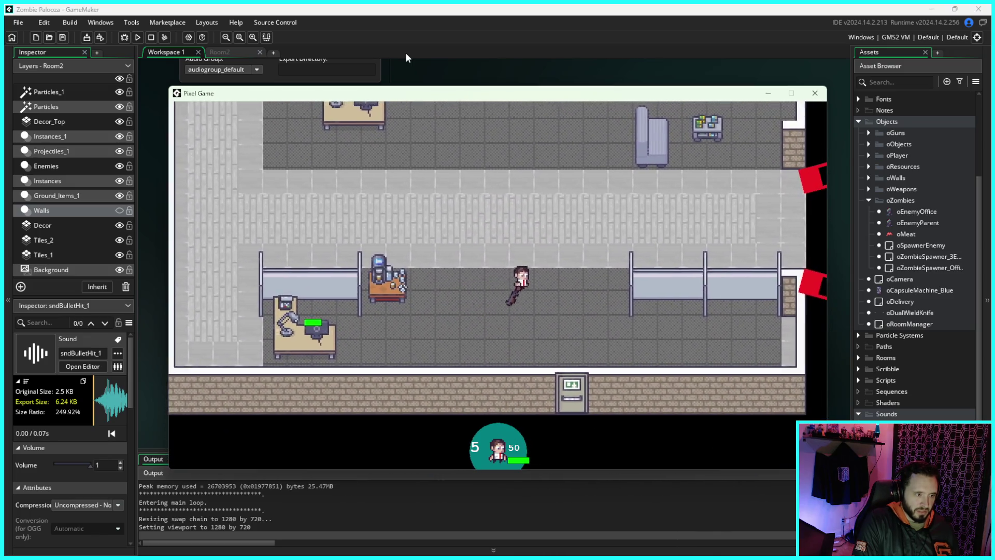
pyautogui.press('a')
pyautogui.press('w')
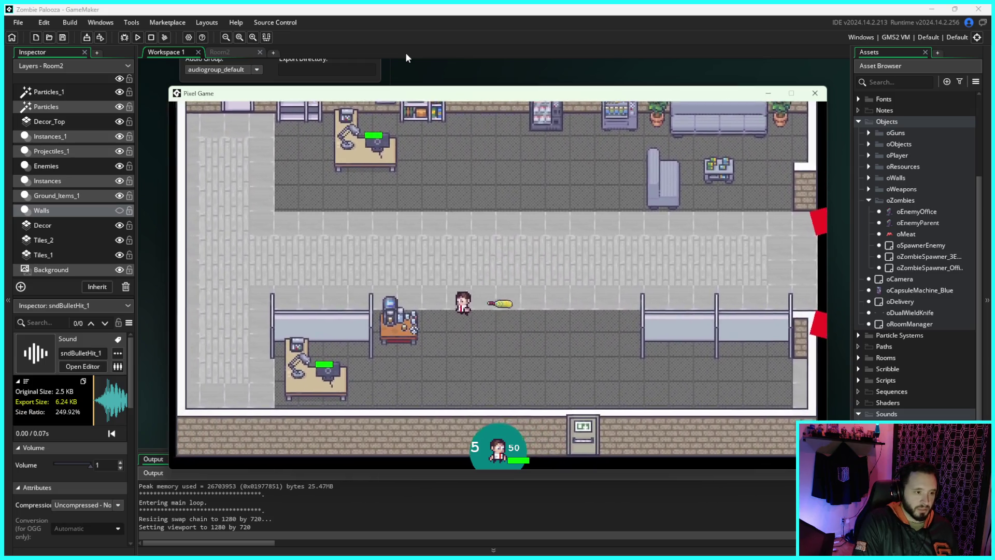
pyautogui.press('d')
pyautogui.press('s')
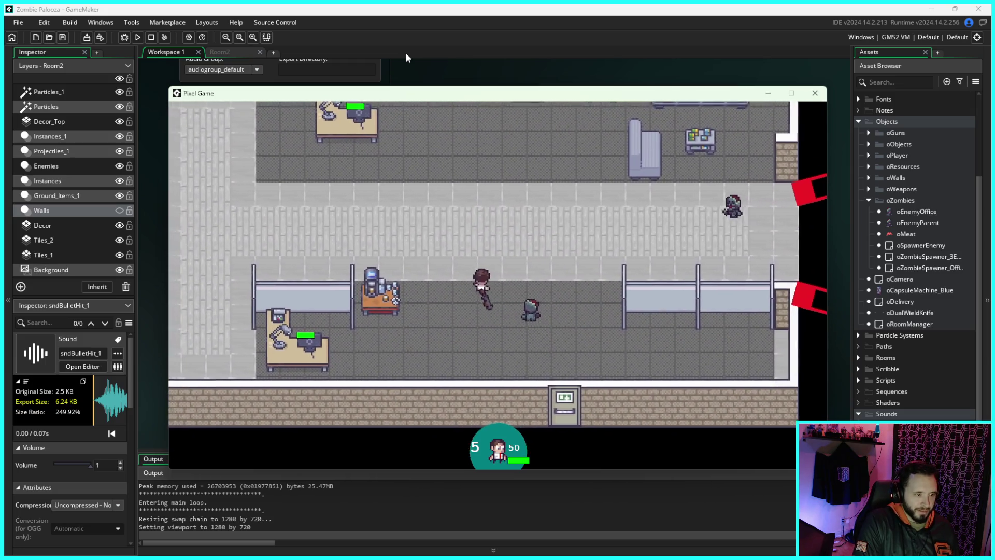
pyautogui.press('w')
pyautogui.press('a')
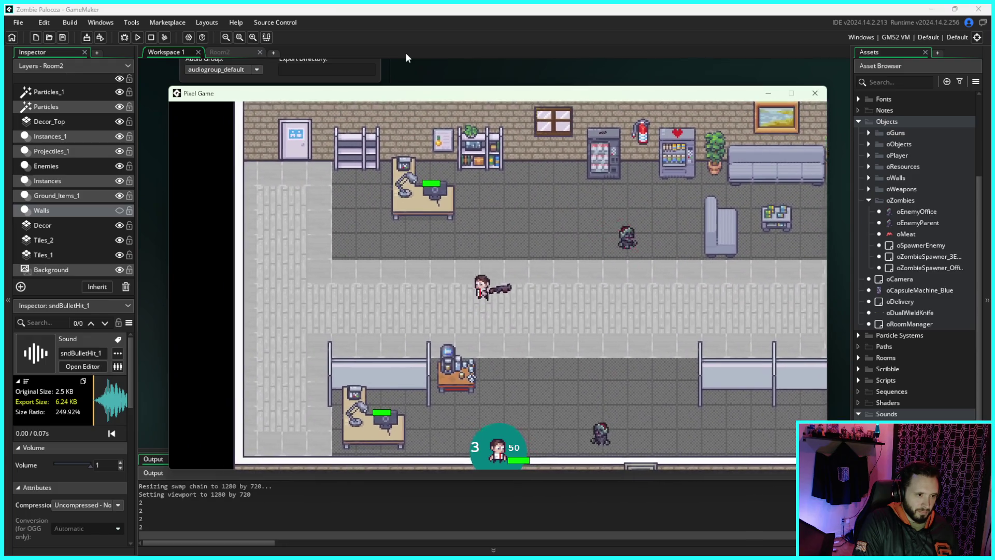
pyautogui.click(823, 95)
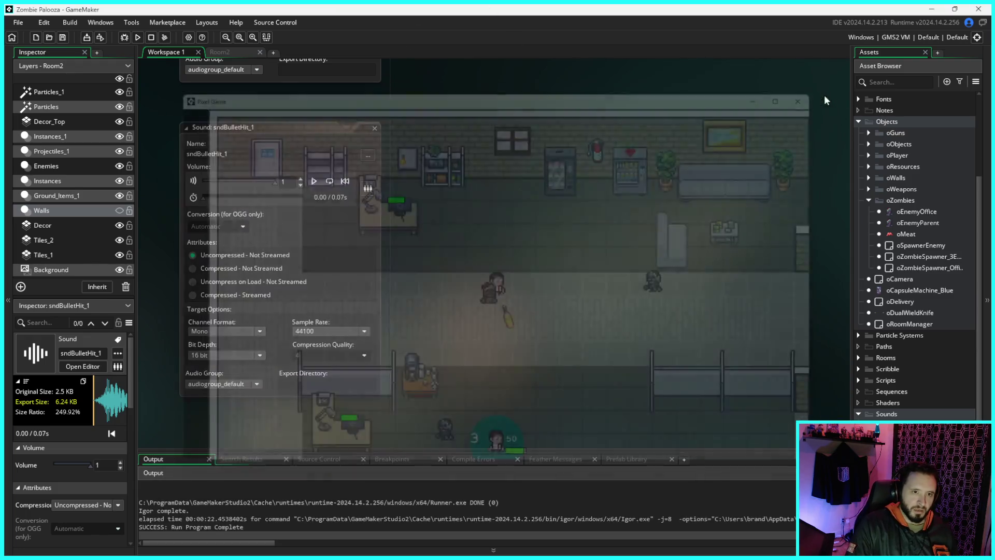
# Step: Open oEnemyOffice's oBulletParent collision event code
pyautogui.click(314, 181)
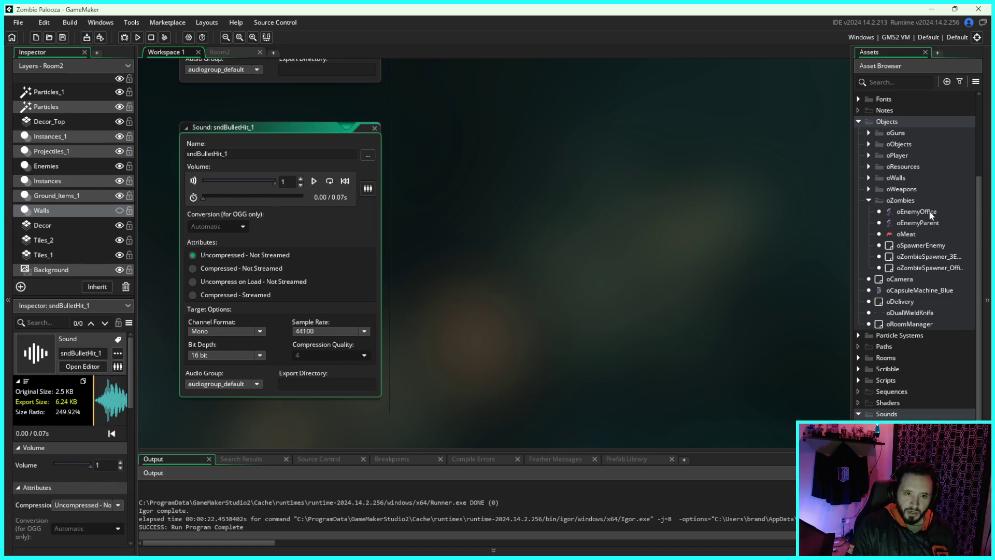
pyautogui.doubleClick(910, 214)
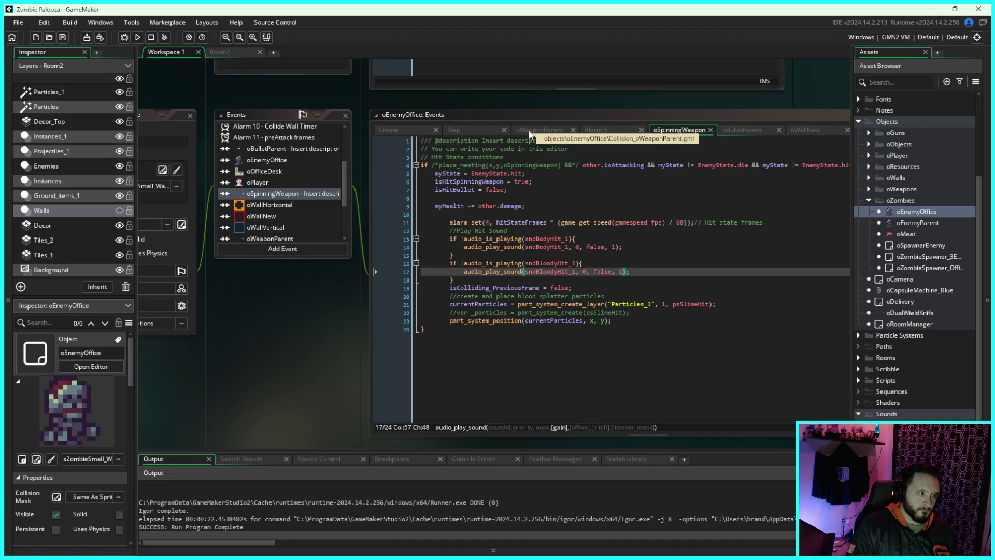
pyautogui.scroll(1, 305, 184)
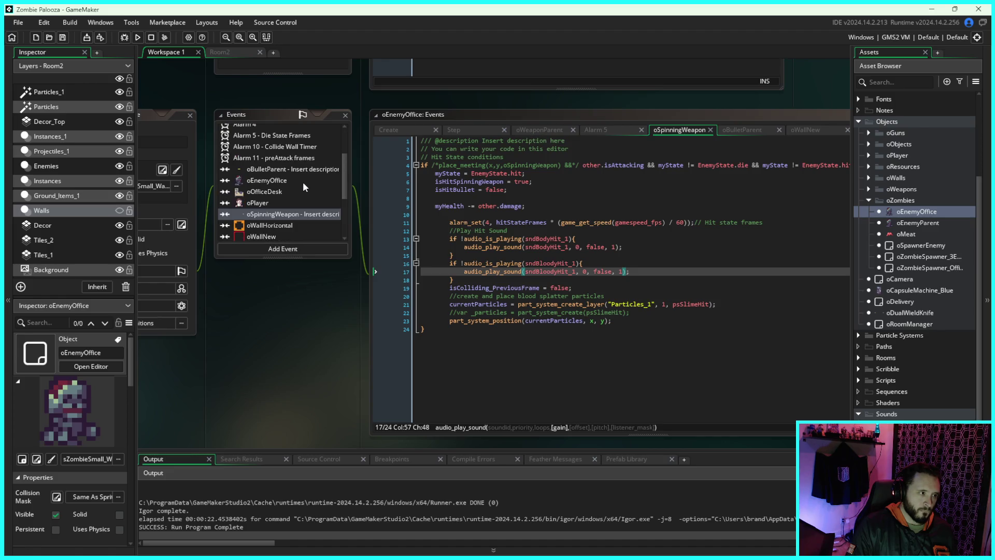
pyautogui.click(287, 168)
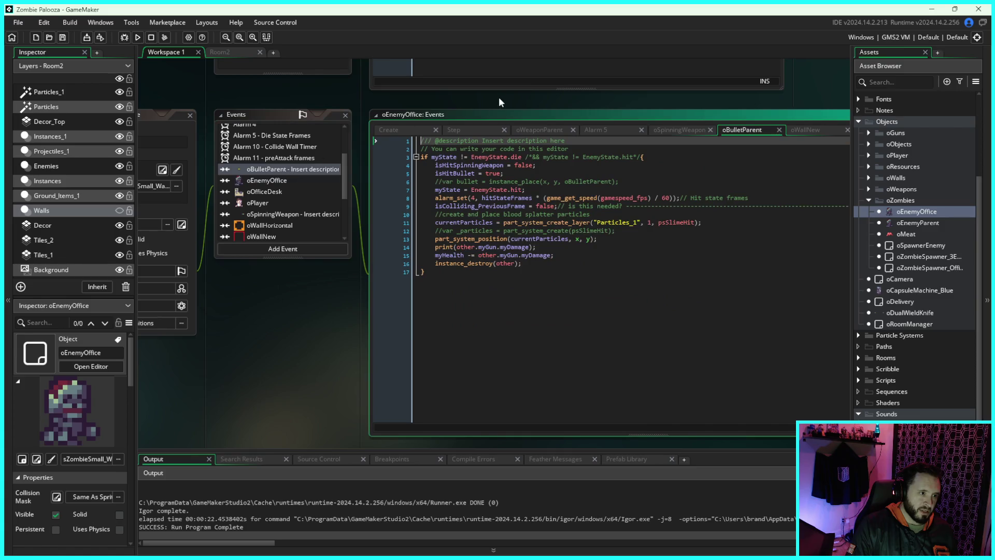
# Step: Add audio_play_sound(sndBulletHit_1, 1, false); after the isHitBullet line and run the game
pyautogui.click(540, 173)
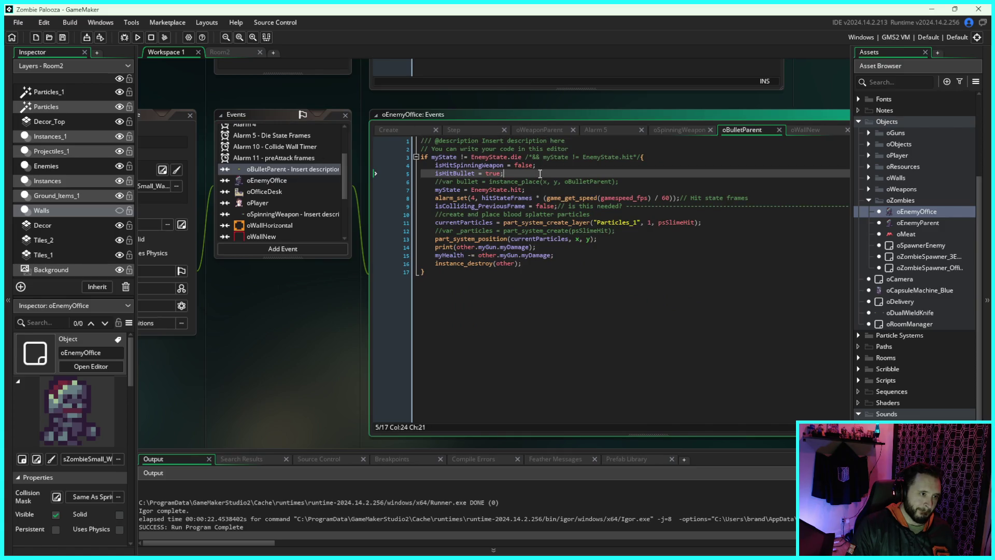
pyautogui.press('Return')
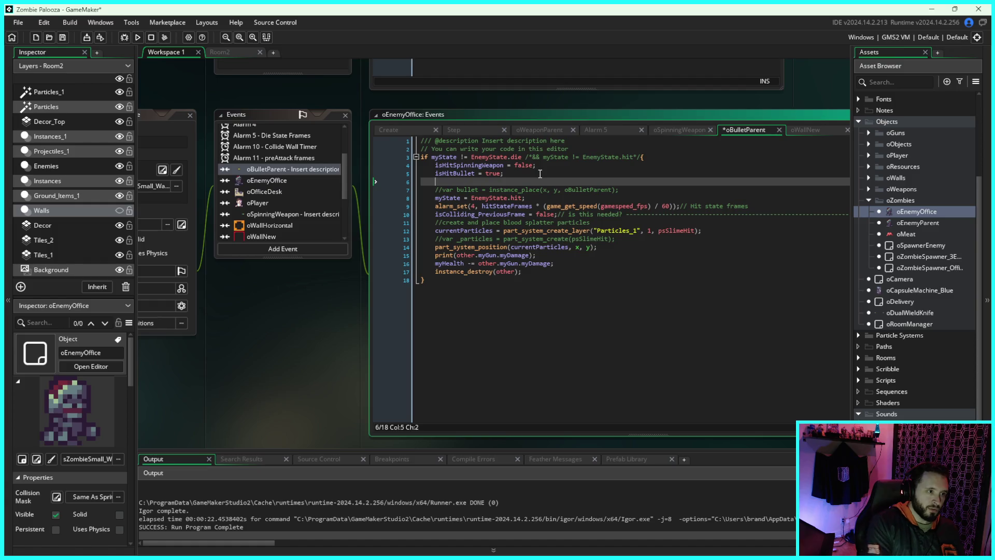
pyautogui.write('aud')
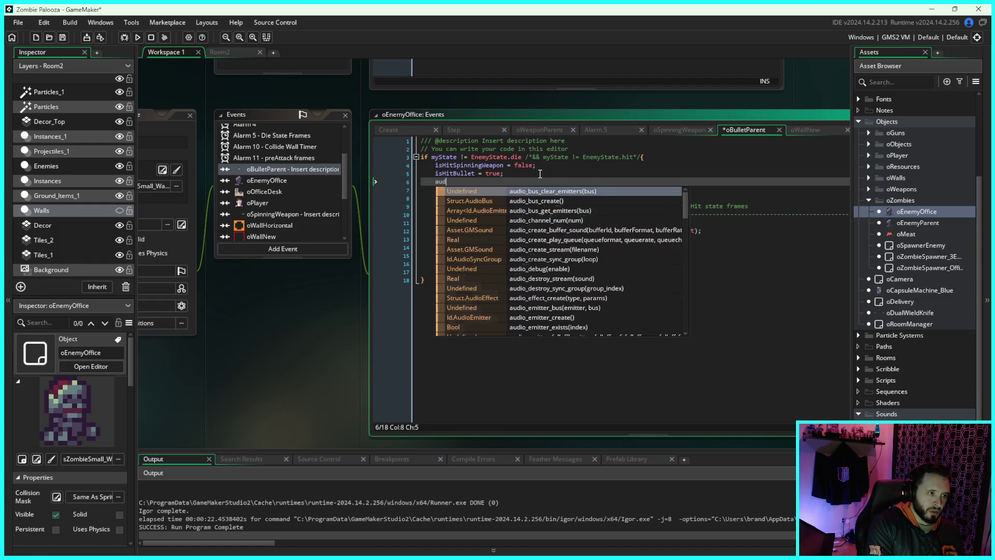
pyautogui.write('io_pl')
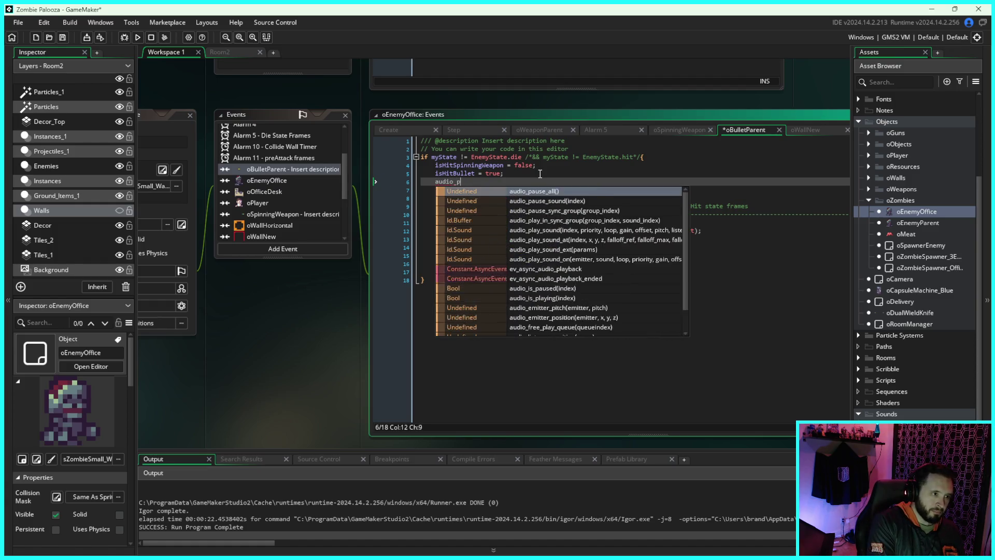
pyautogui.doubleClick(539, 200)
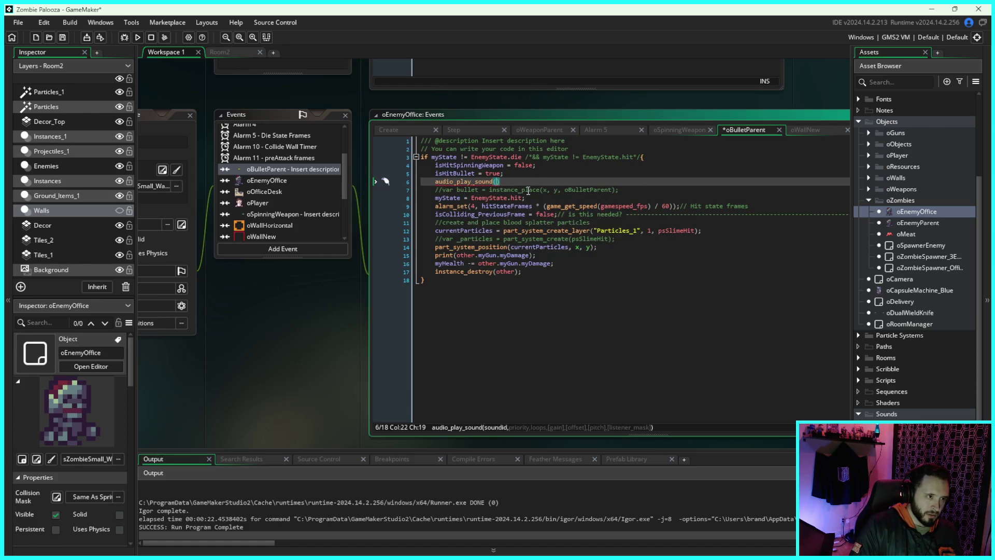
pyautogui.write('sndB')
pyautogui.doubleClick(527, 192)
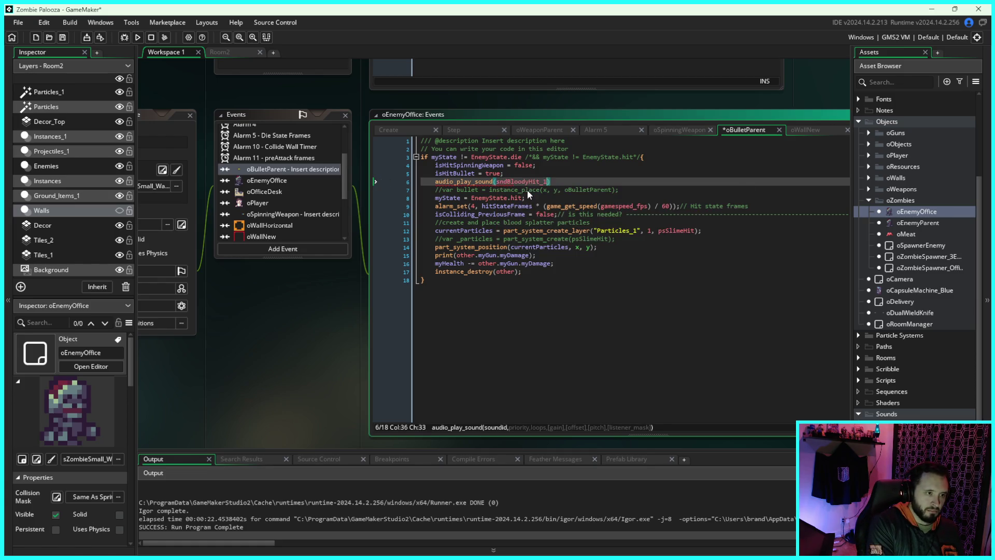
pyautogui.press('BackSpace')
pyautogui.press('BackSpace')
pyautogui.press('BackSpace')
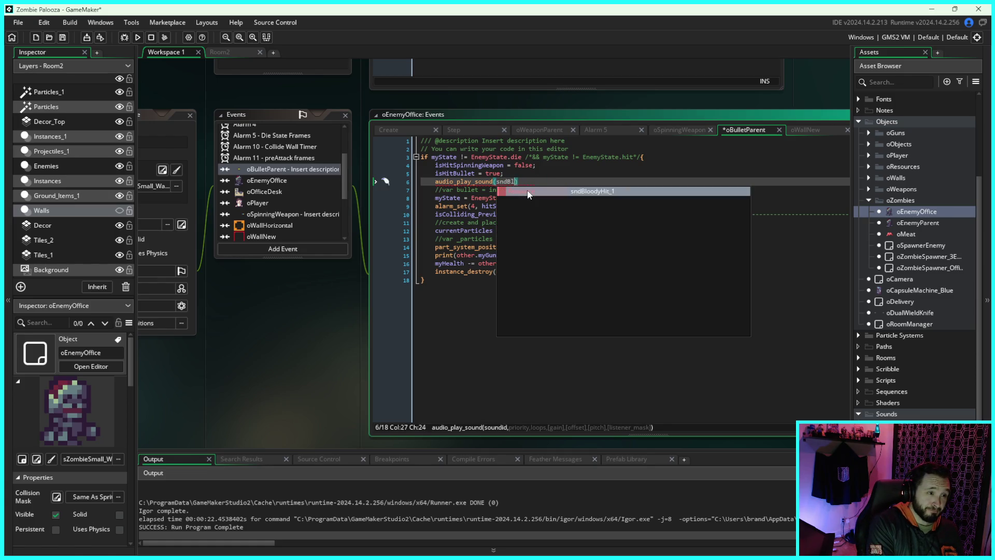
pyautogui.doubleClick(527, 191)
pyautogui.write(',1,')
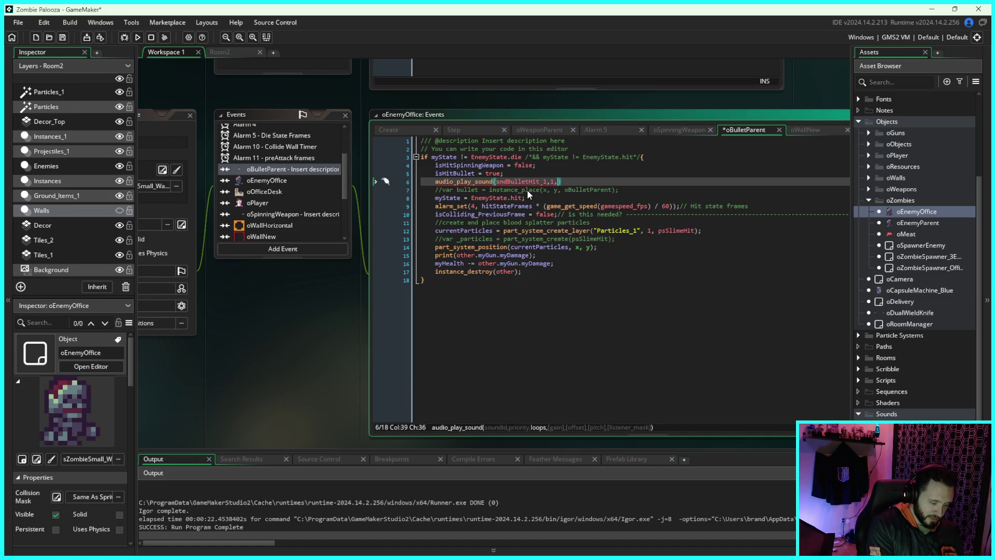
pyautogui.press('Left')
pyautogui.press('Left')
pyautogui.press('Left')
pyautogui.press('End')
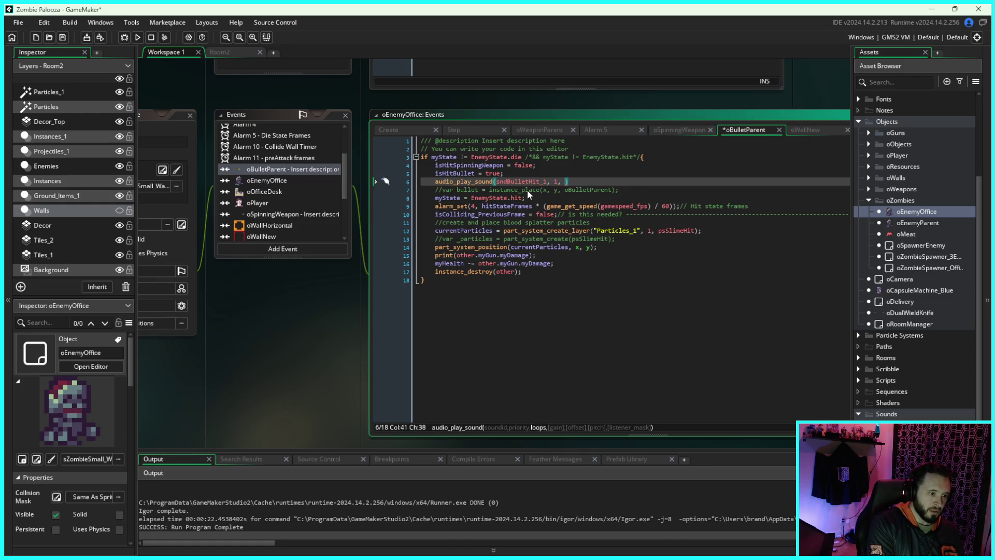
pyautogui.write('false')
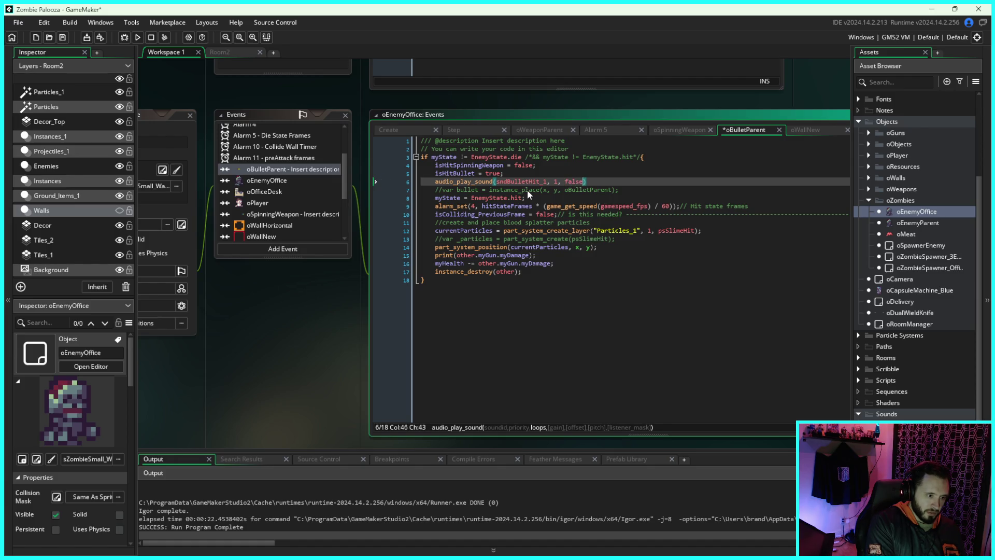
pyautogui.write(')')
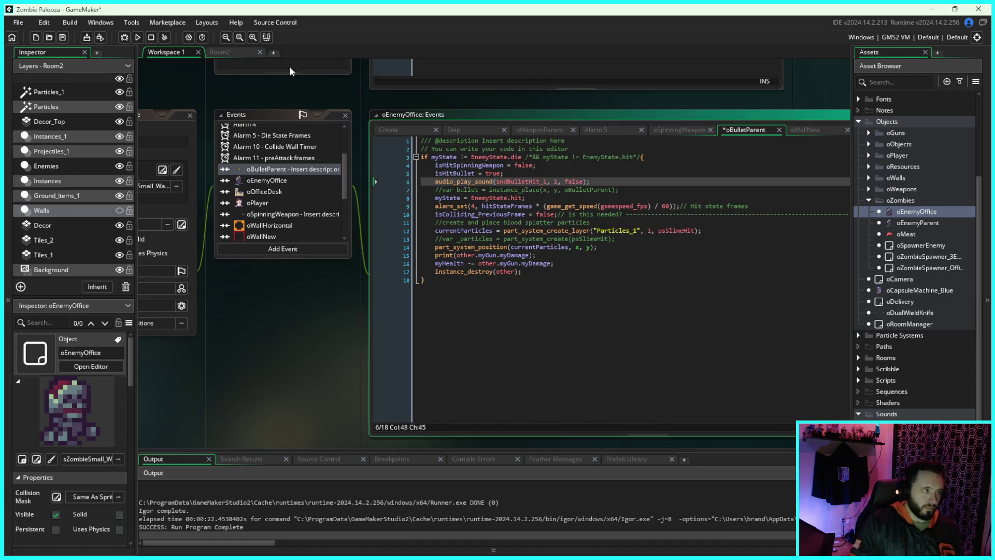
pyautogui.click(137, 36)
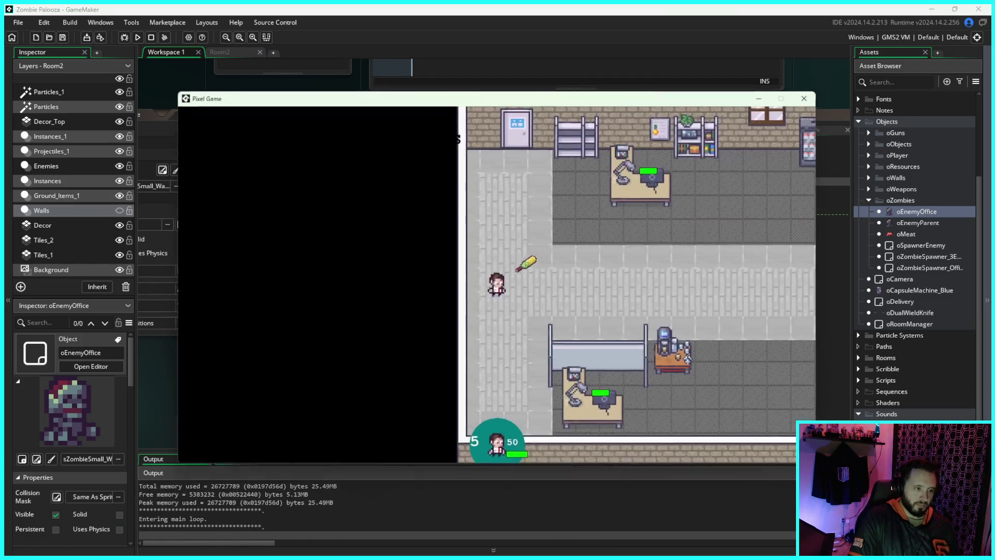
# Step: Walk the player through the corridor toward the zombies and shoot them to hear the hit sound
pyautogui.press('d')
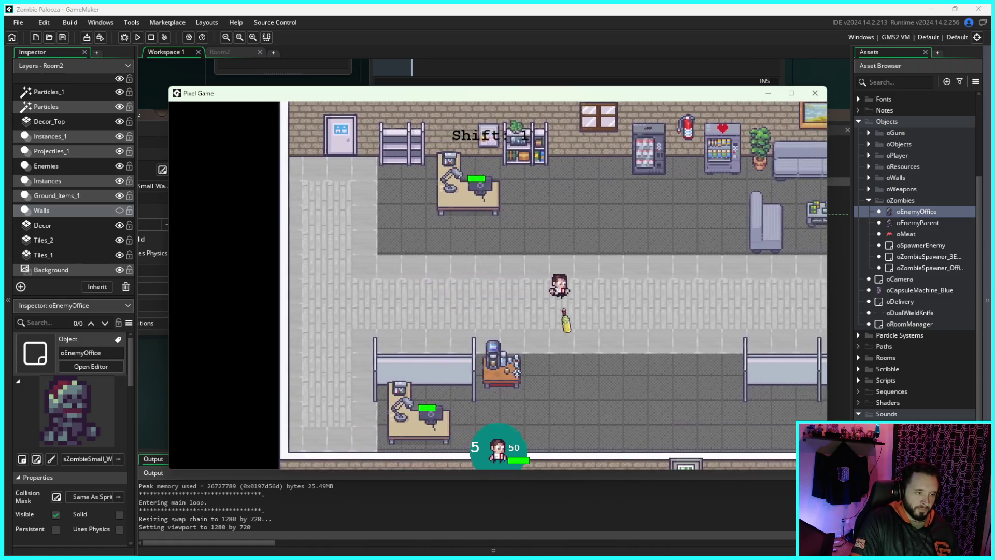
pyautogui.press('d')
pyautogui.press('s')
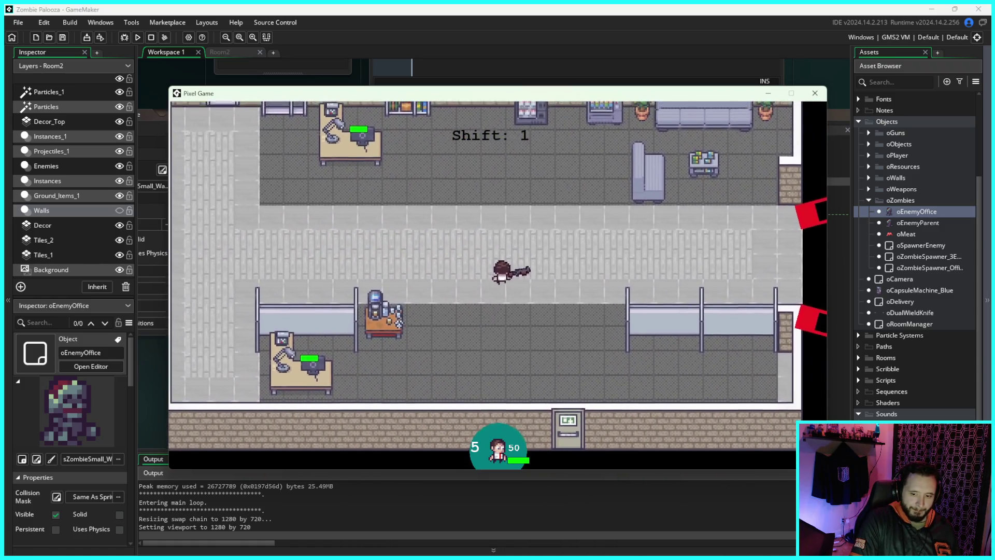
pyautogui.press('w')
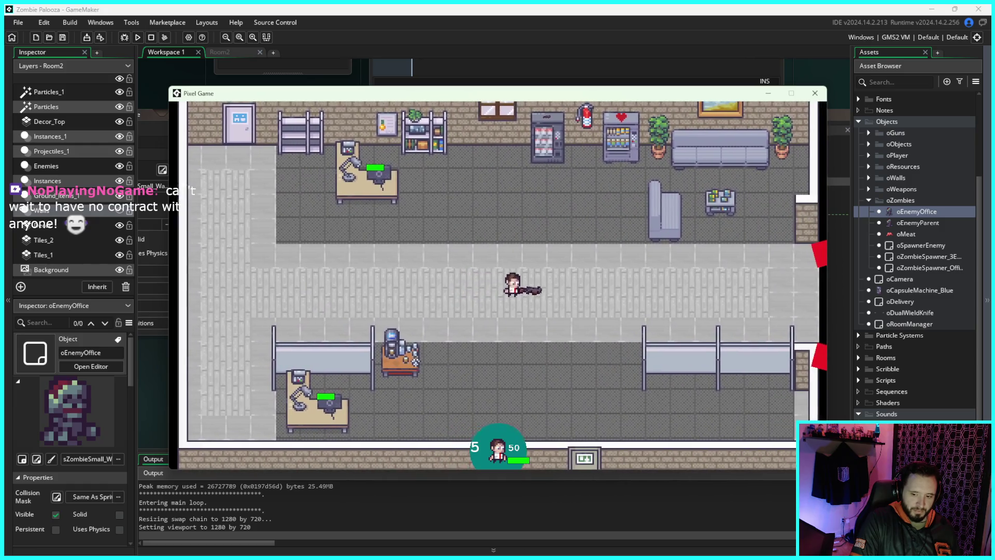
pyautogui.press('d')
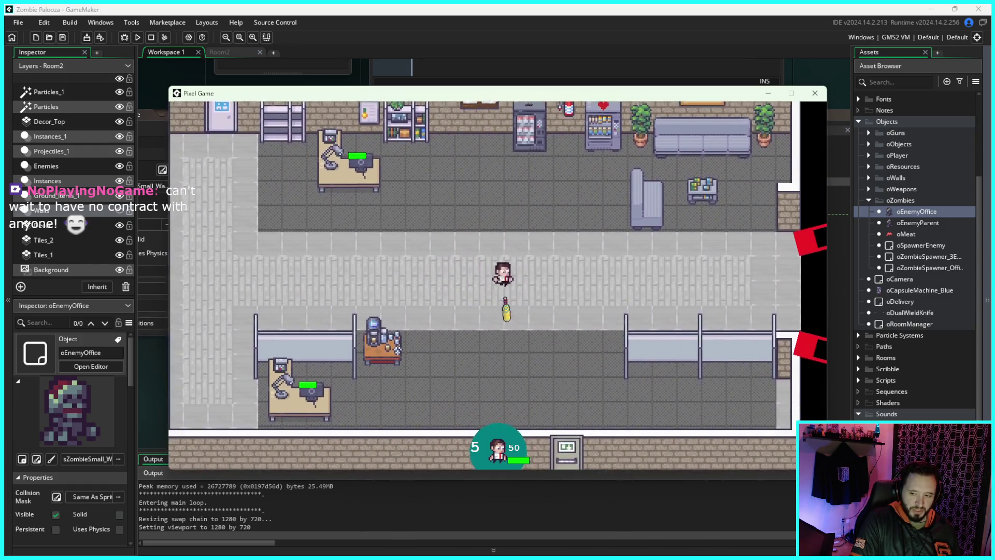
pyautogui.press('s')
pyautogui.press('d')
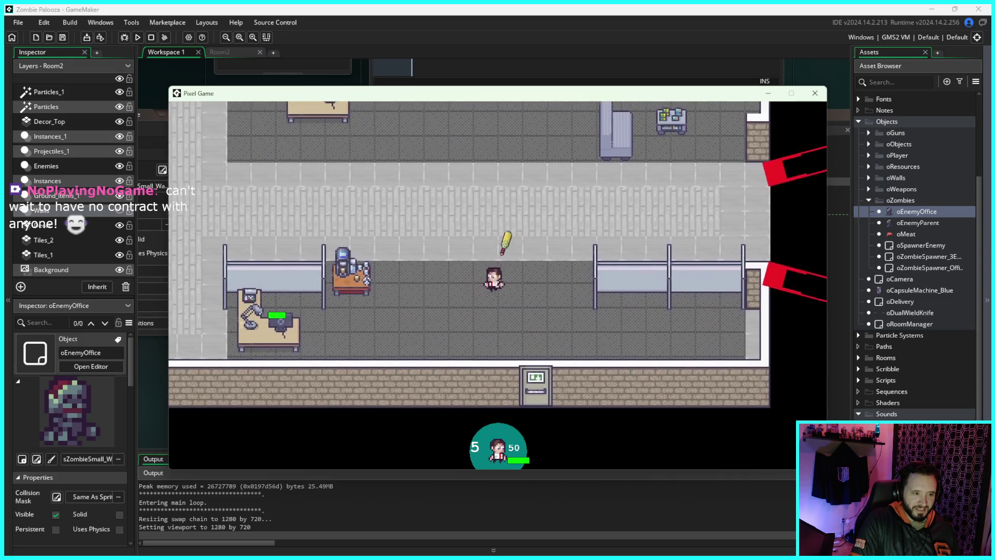
pyautogui.press('a')
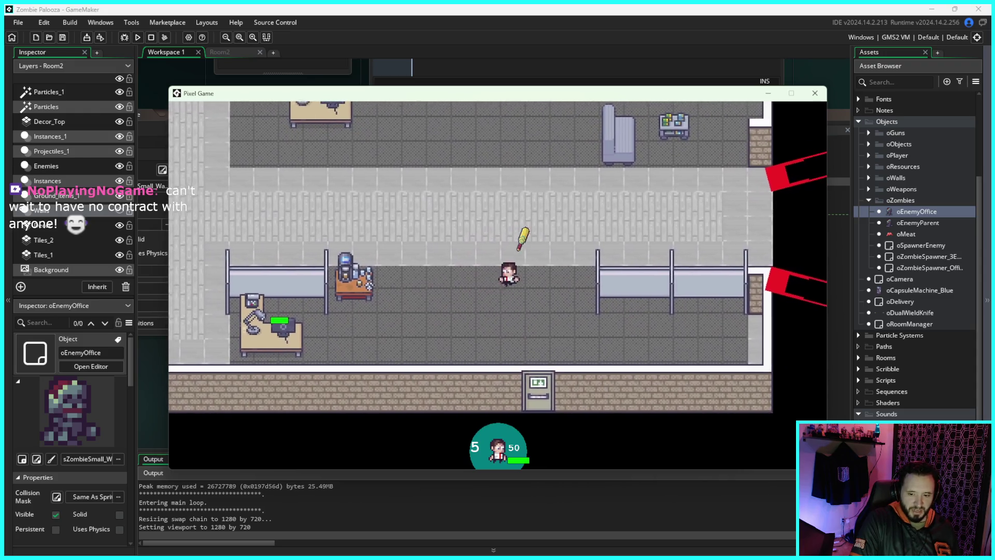
pyautogui.press('a')
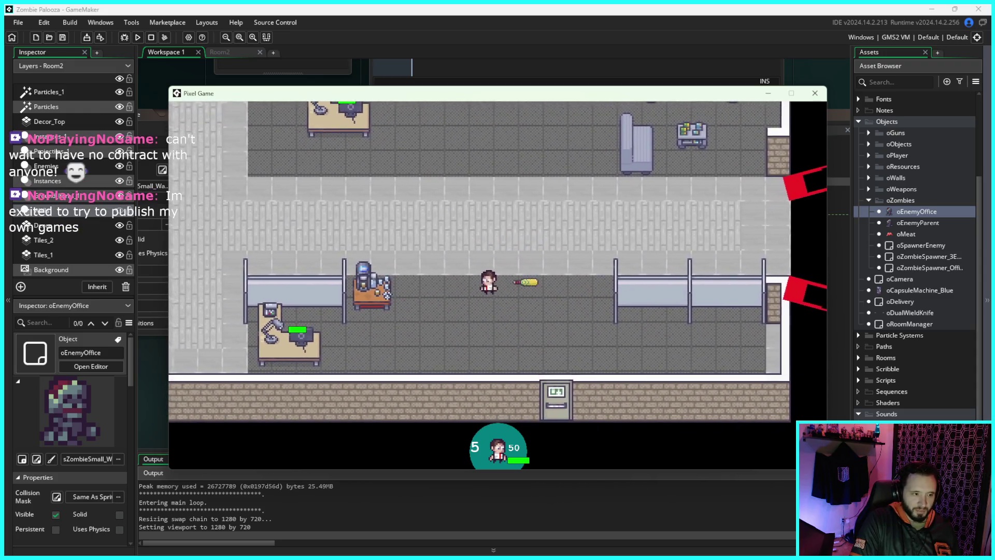
pyautogui.press('d')
pyautogui.press('s')
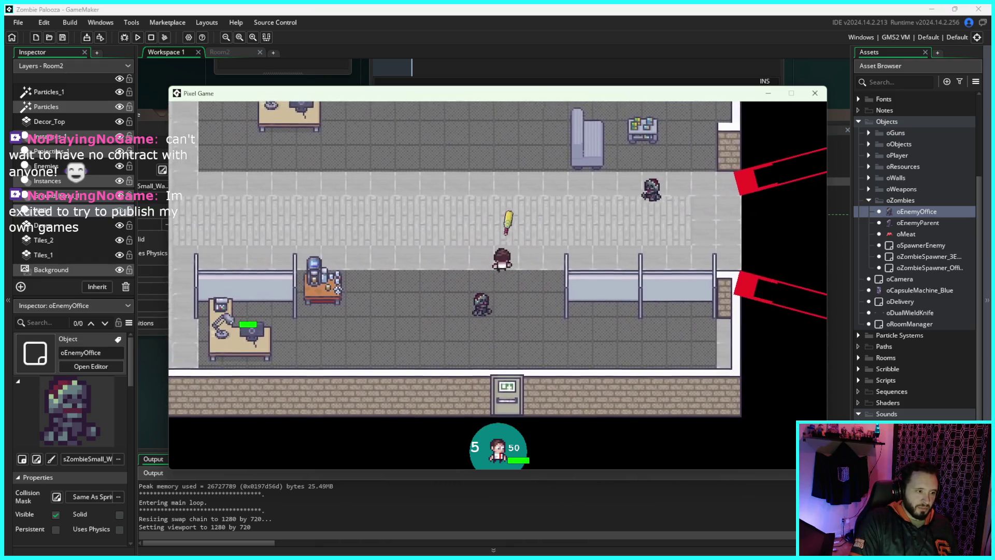
pyautogui.press('s')
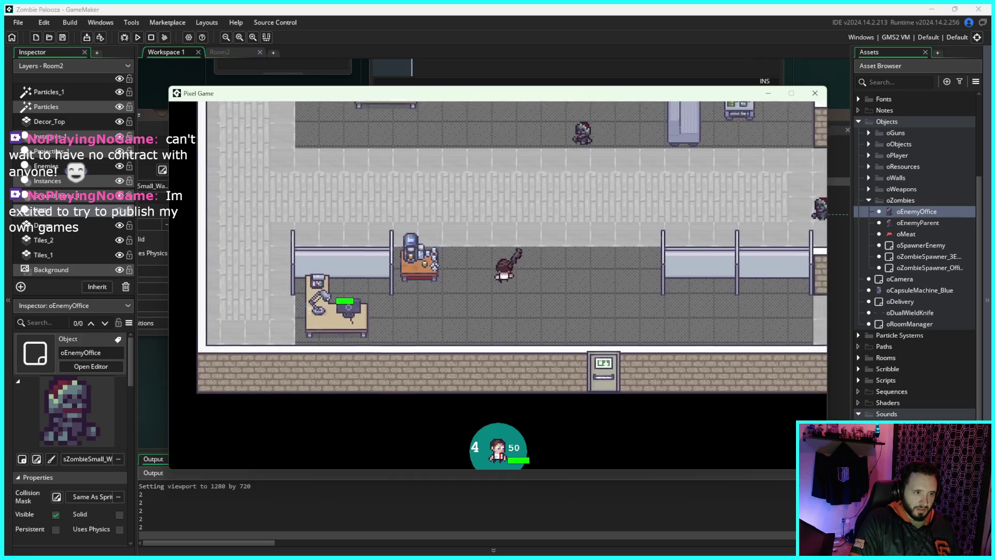
pyautogui.press('w')
pyautogui.press('w')
pyautogui.press('a')
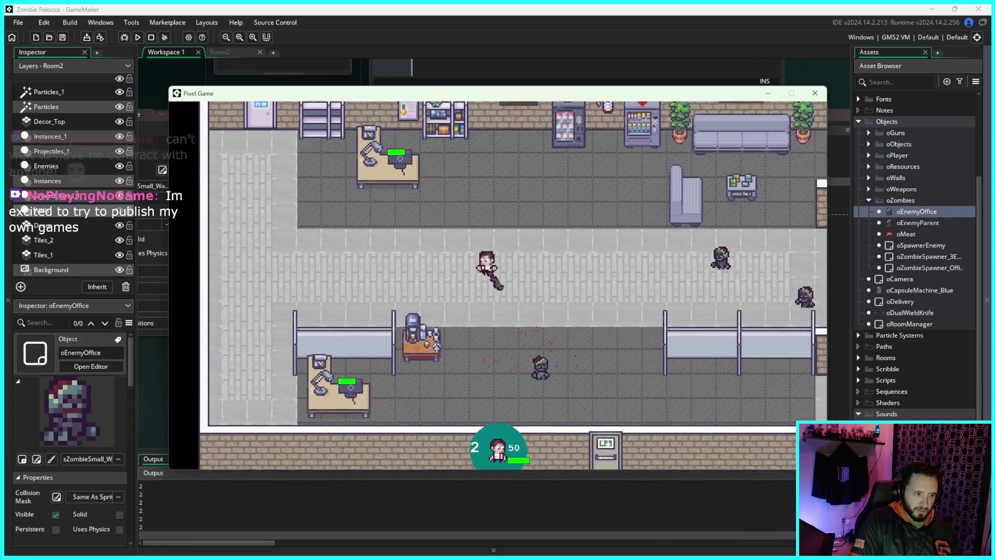
pyautogui.press('a')
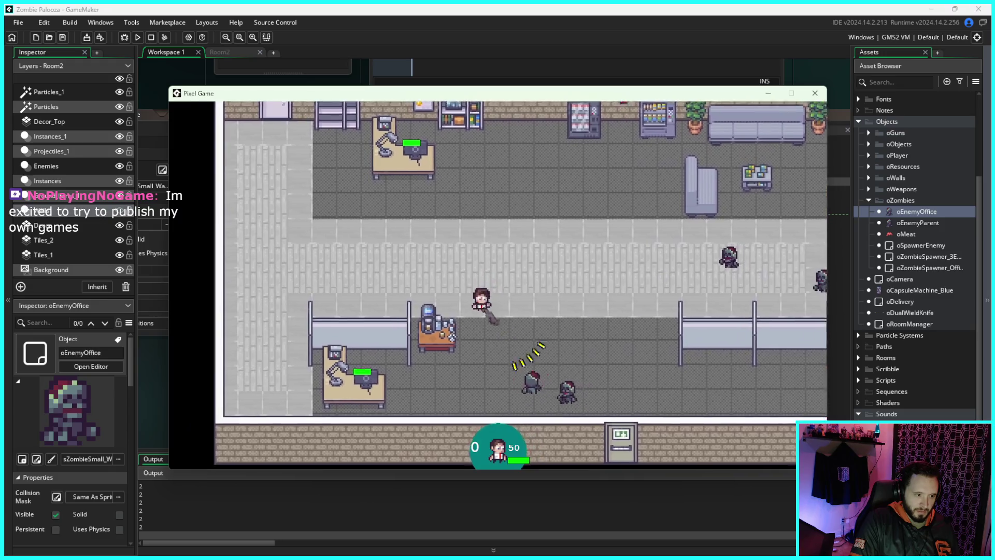
pyautogui.press('d')
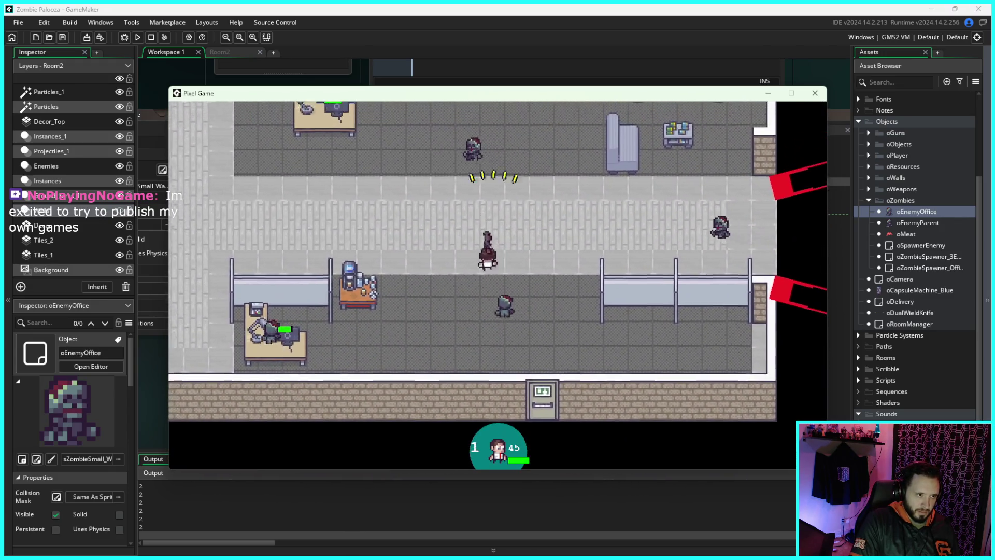
pyautogui.press('s')
pyautogui.press('a')
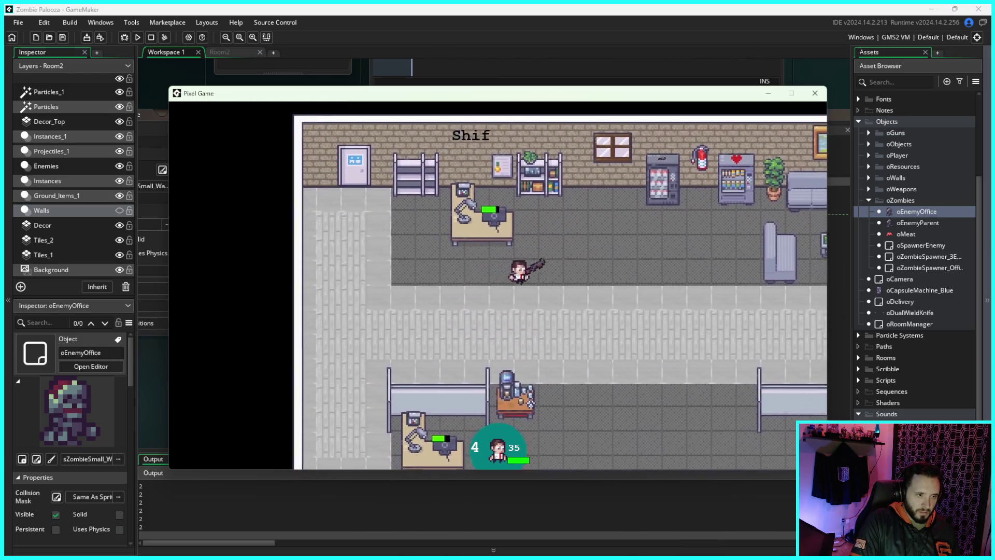
# Step: Move around the lower office, shoot the nearby zombies again, then quit with Escape
pyautogui.press('d')
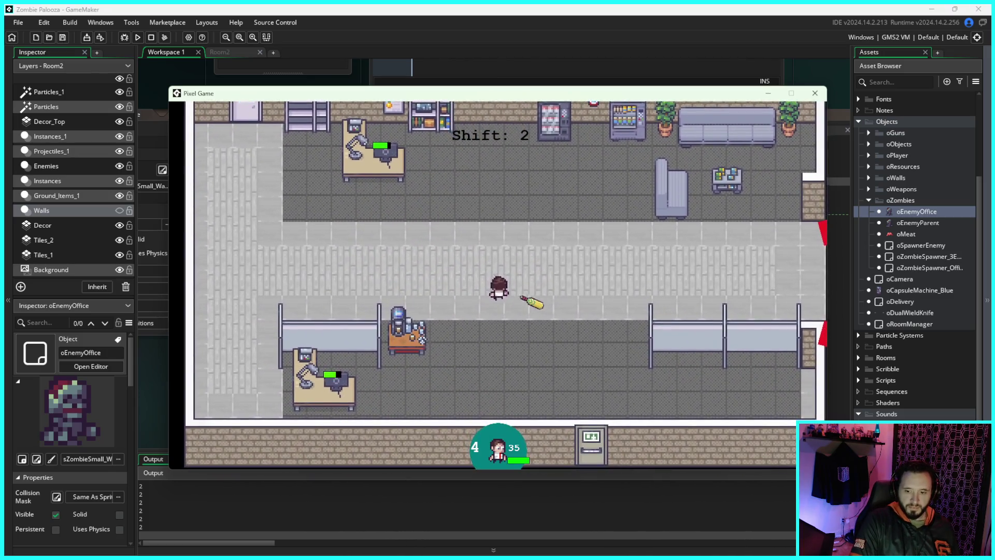
pyautogui.press('a')
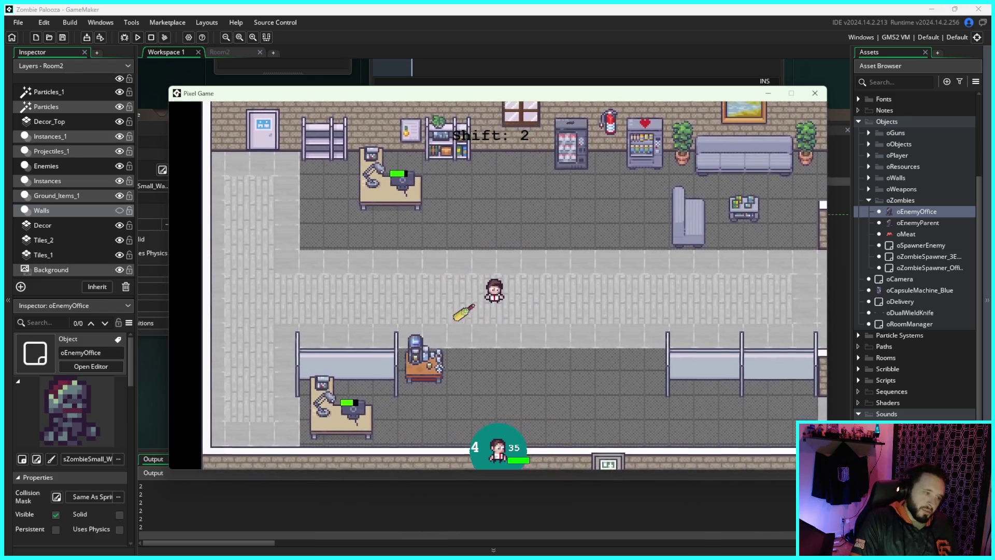
pyautogui.press('s')
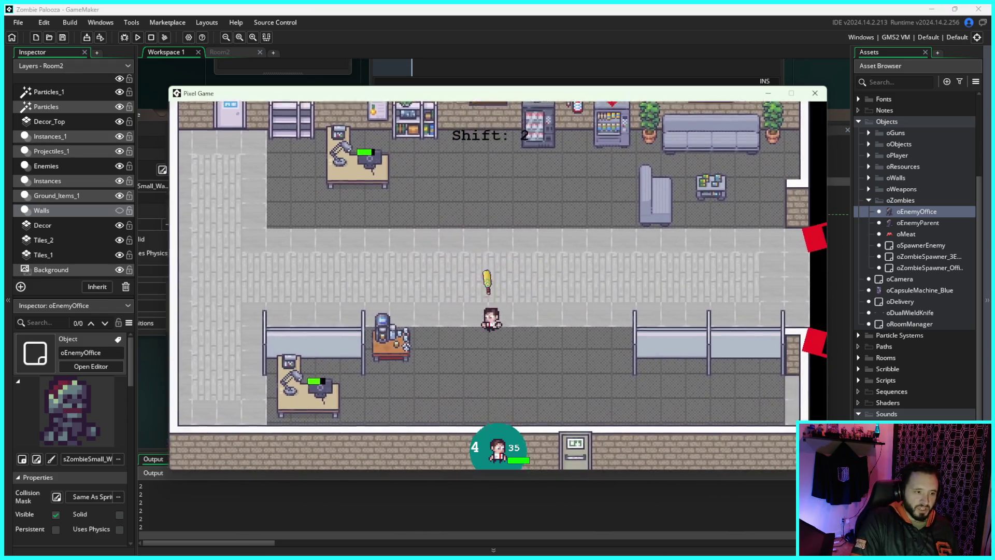
pyautogui.press('w')
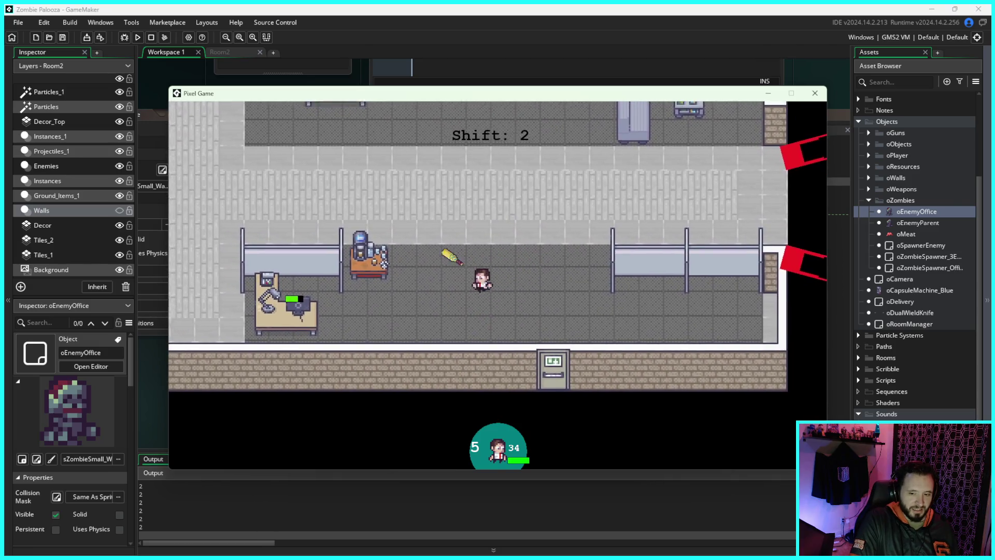
pyautogui.press('a')
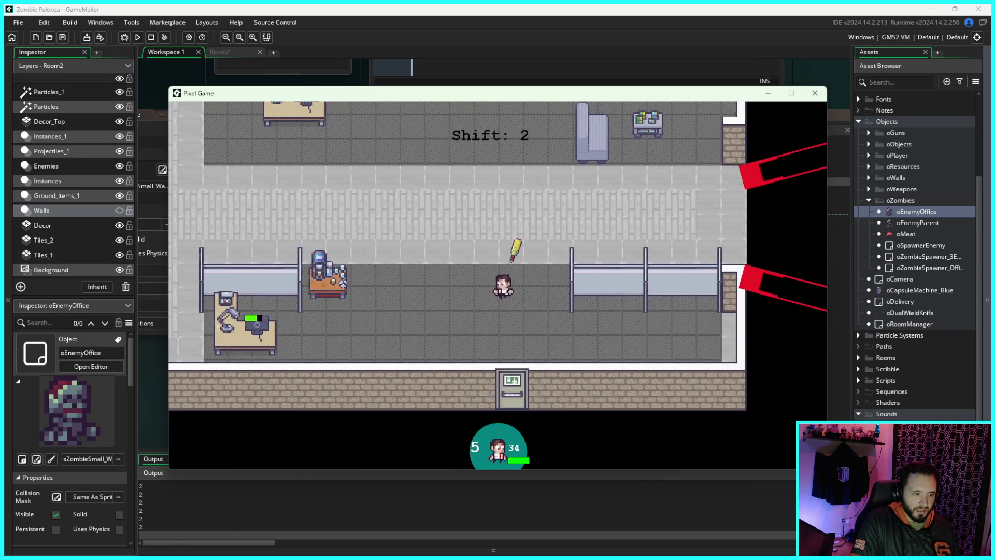
pyautogui.press('d')
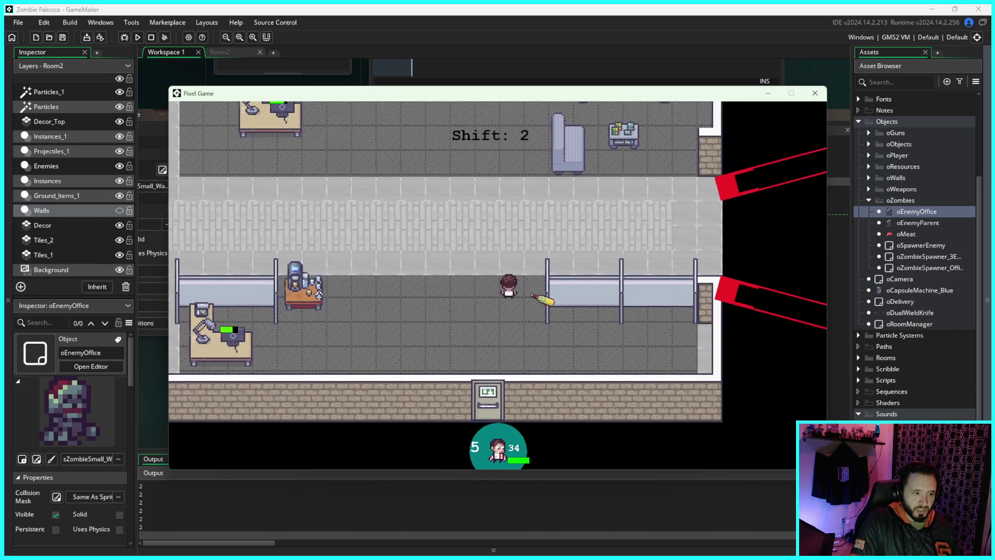
pyautogui.press('w')
pyautogui.press('a')
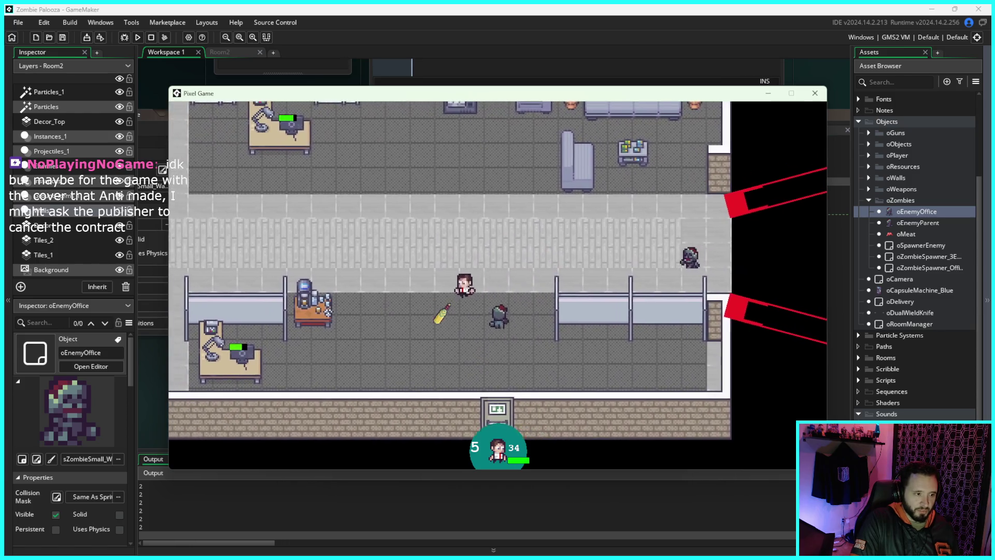
pyautogui.press('w')
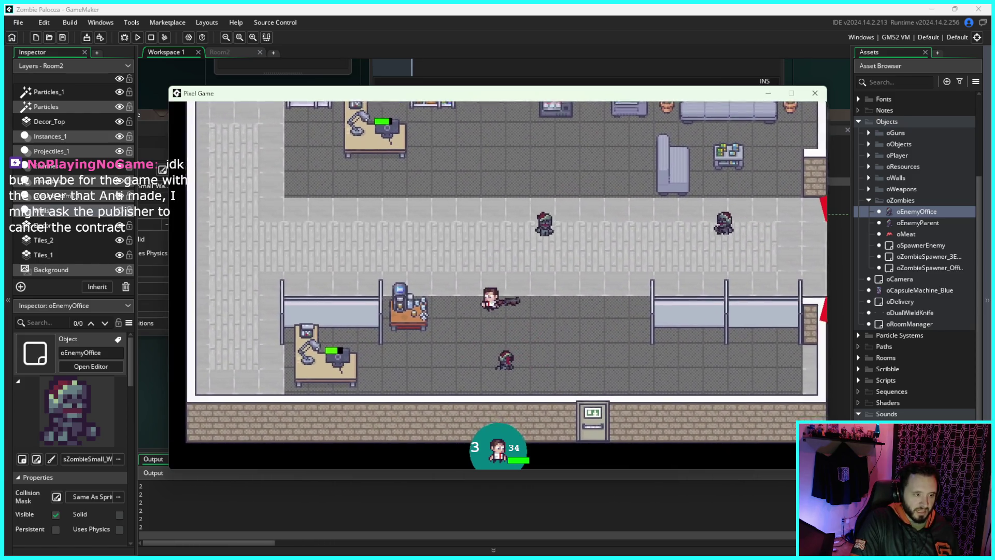
pyautogui.press('a')
pyautogui.press('d')
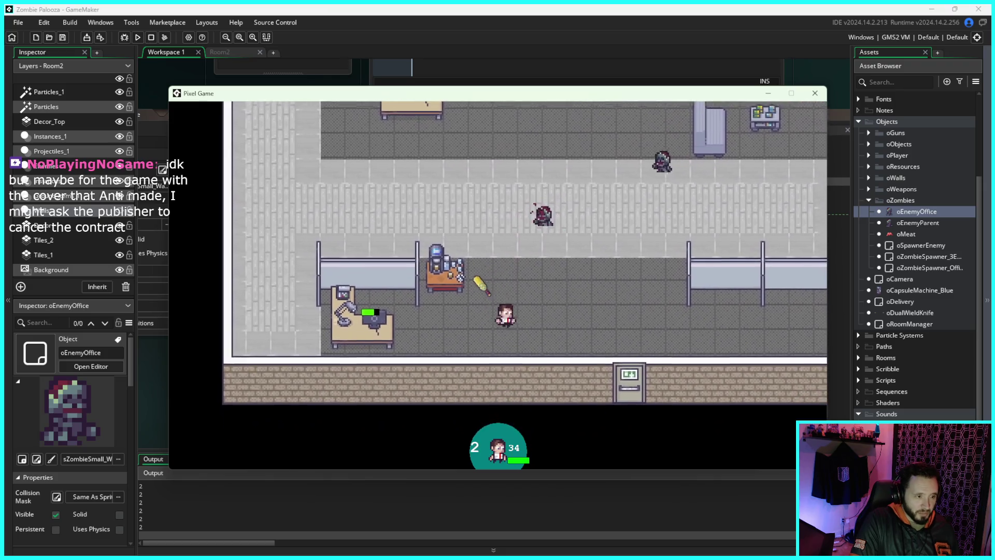
pyautogui.press('w')
pyautogui.press('w')
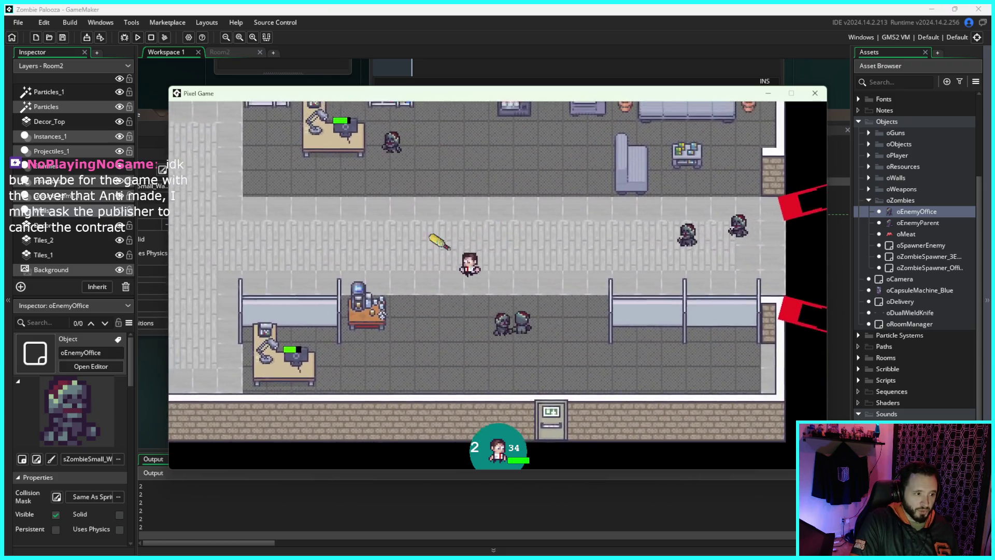
pyautogui.press('a')
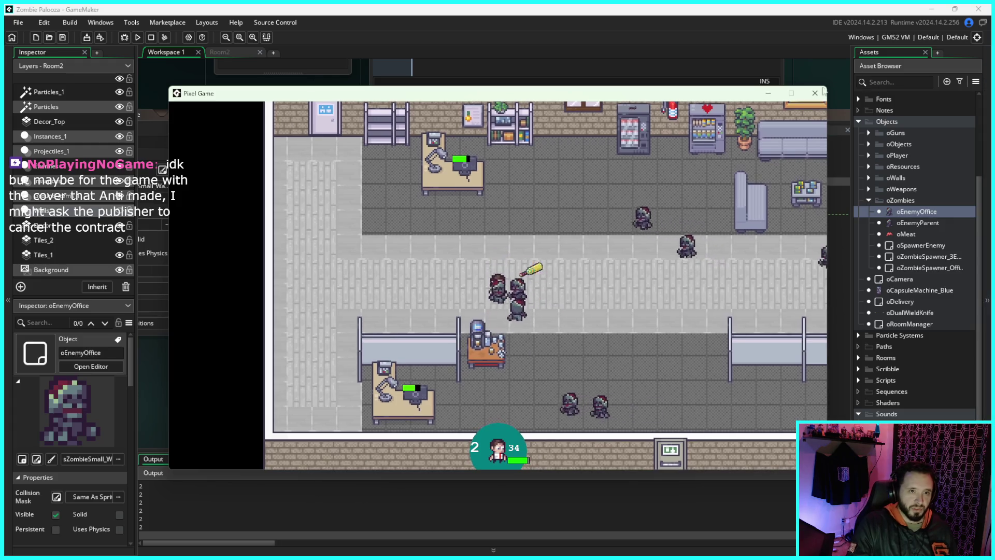
pyautogui.press('Escape')
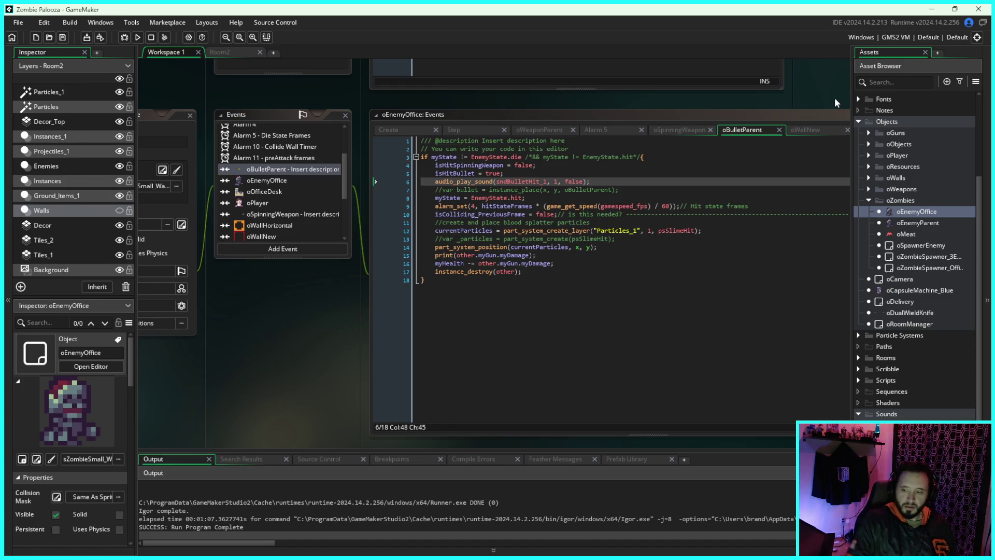
# Step: Delete the sndBloodyHit_1 block from the oSpinningWeapon collision code and rerun the game with F5
pyautogui.moveTo(810, 90); pyautogui.dragTo(764, 82)
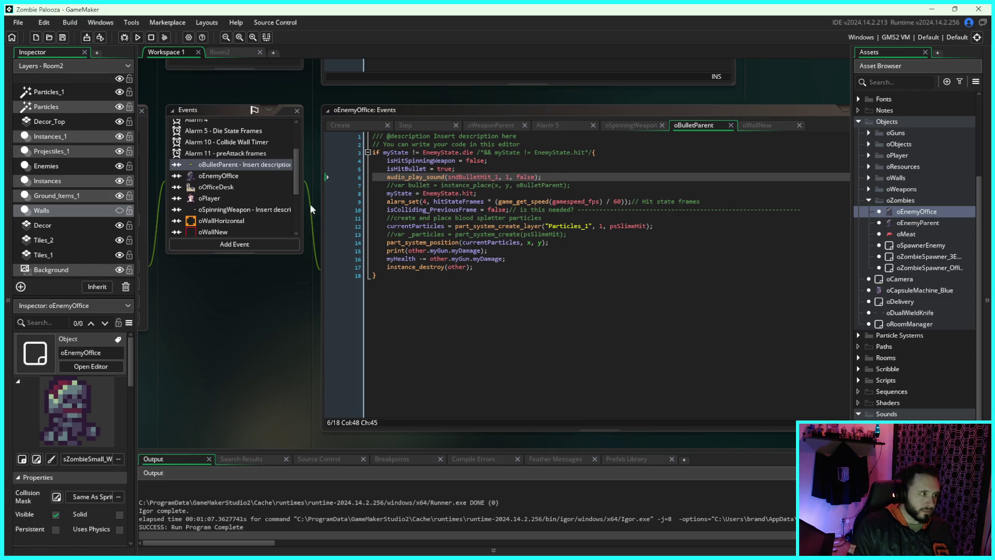
pyautogui.click(247, 209)
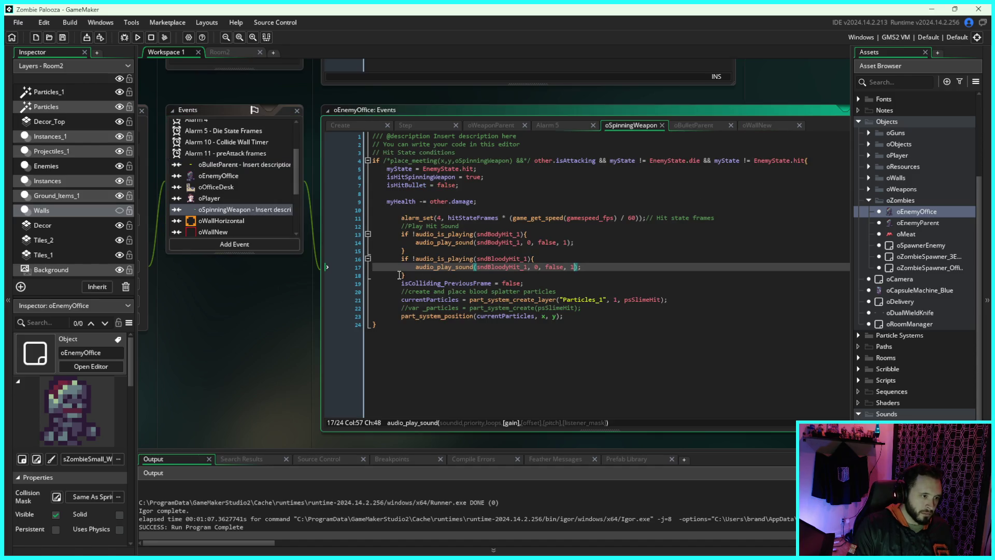
pyautogui.moveTo(405, 275); pyautogui.dragTo(345, 257)
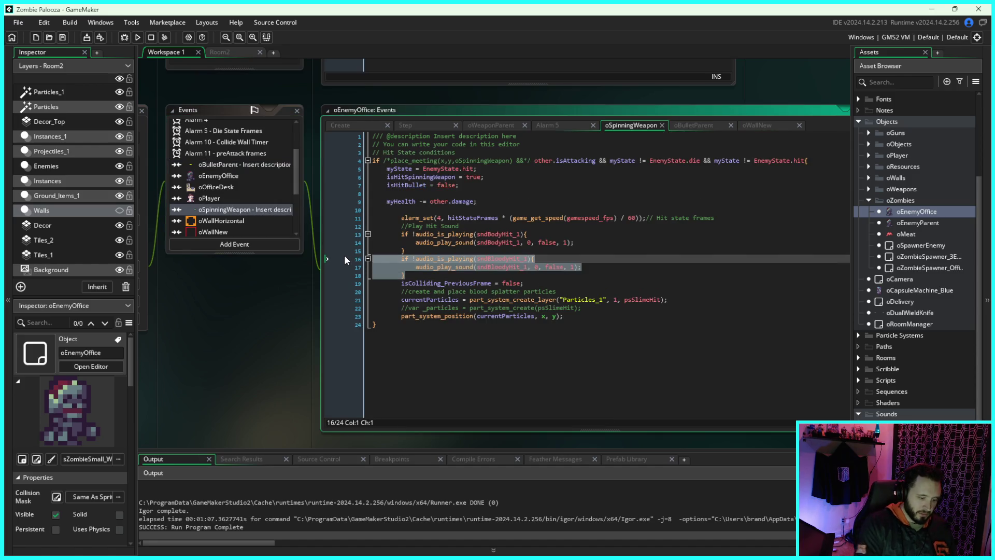
pyautogui.press('BackSpace')
pyautogui.press('BackSpace')
pyautogui.press('F5')
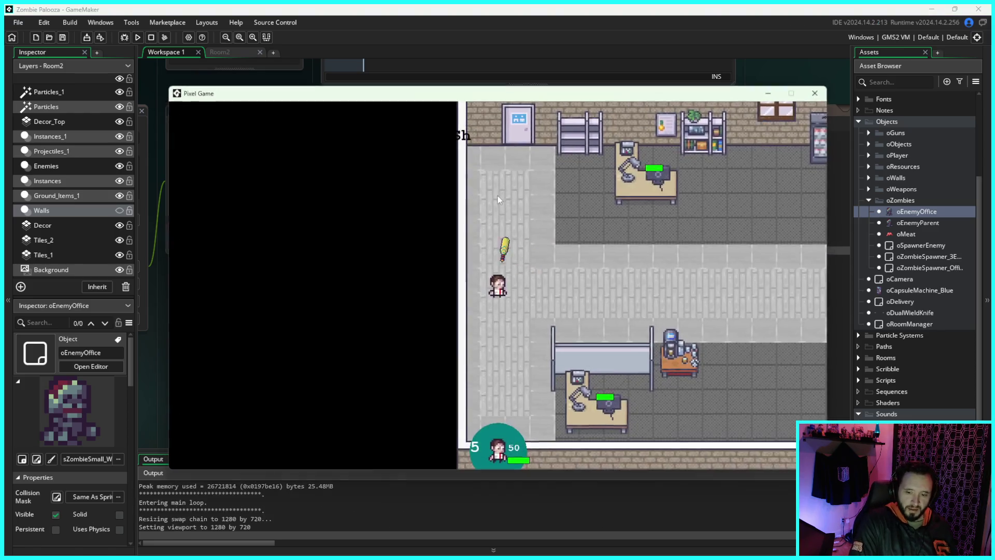
# Step: Walk through the office corridors attacking zombies to hear the hit sound, then close the game window
pyautogui.press('d')
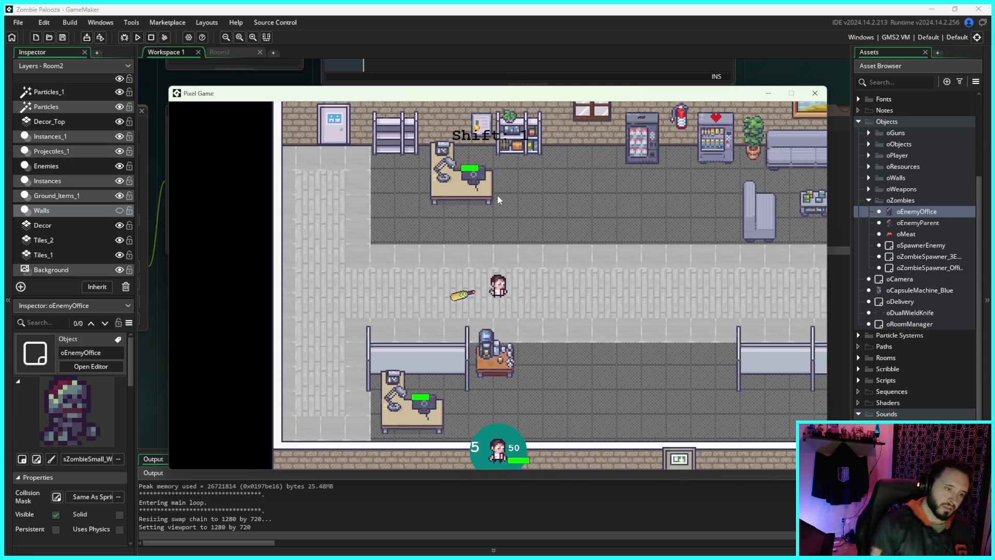
pyautogui.press('d')
pyautogui.press('s')
pyautogui.press('w')
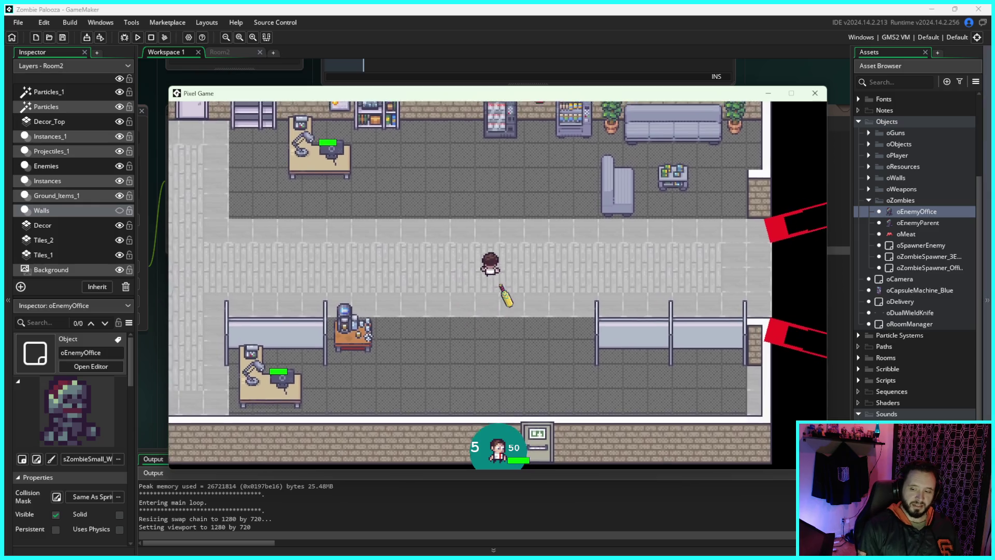
pyautogui.press('s')
pyautogui.press('a')
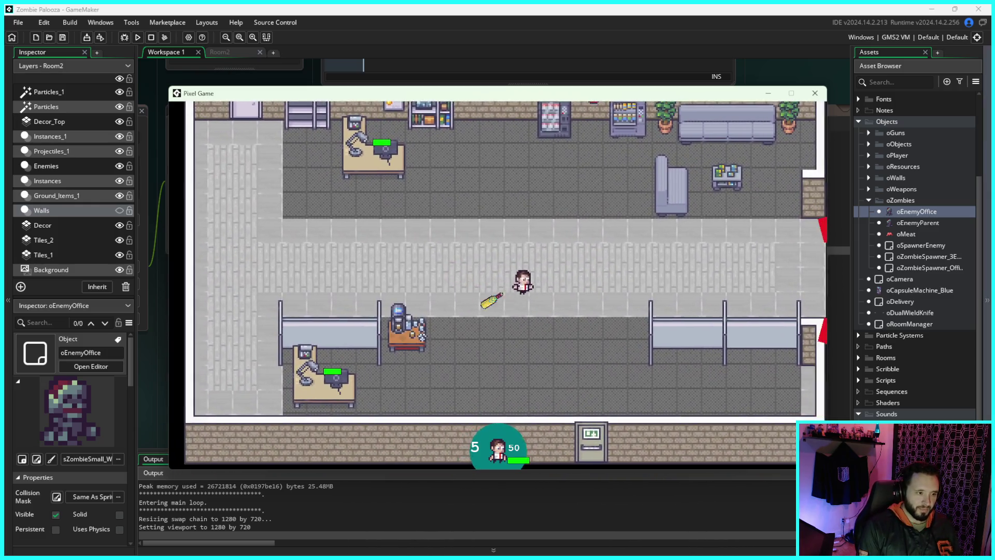
pyautogui.press('s')
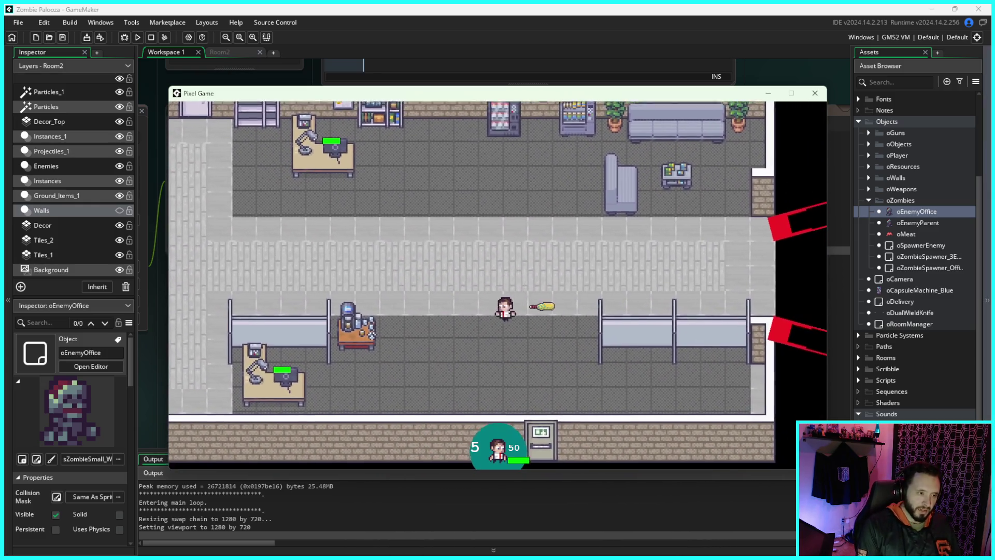
pyautogui.press('d')
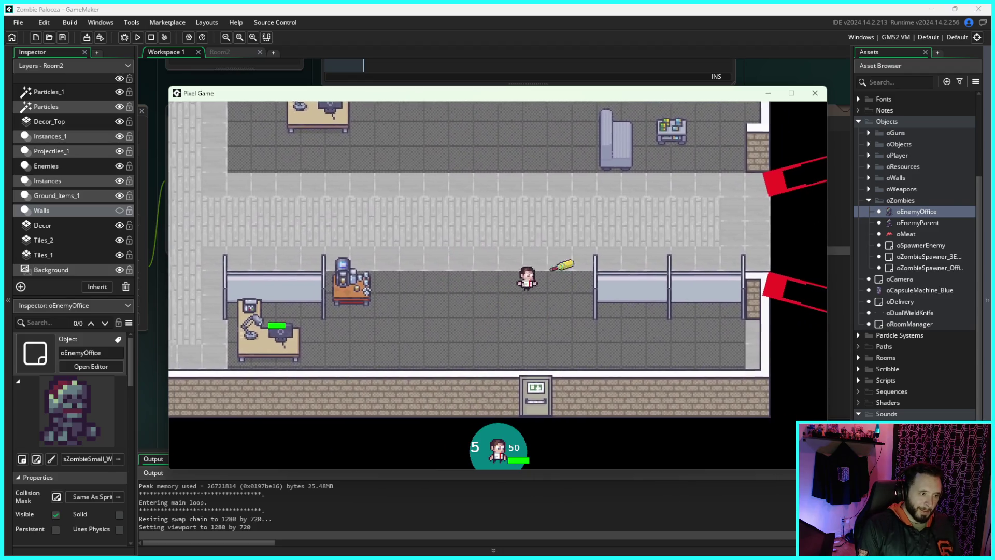
pyautogui.press('w')
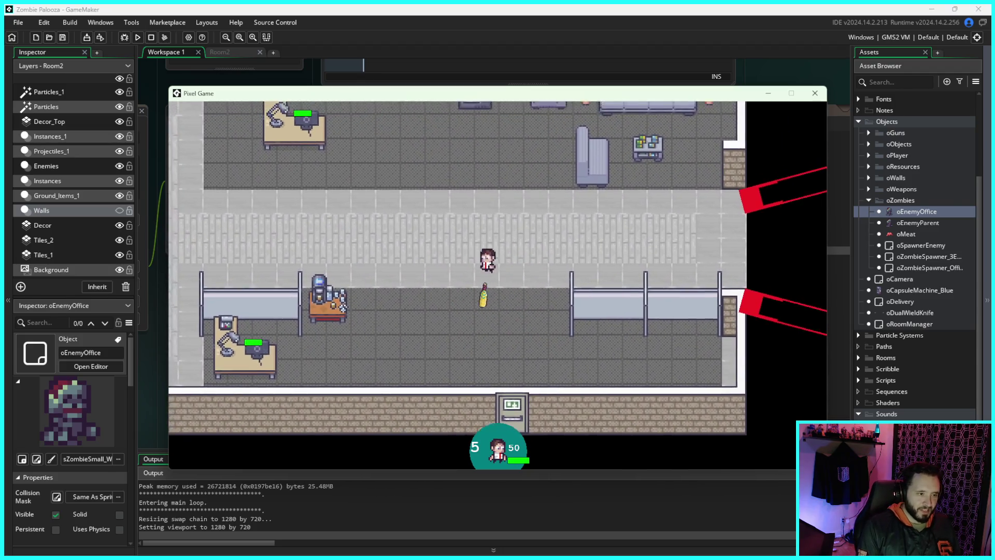
pyautogui.press('a')
pyautogui.press('a')
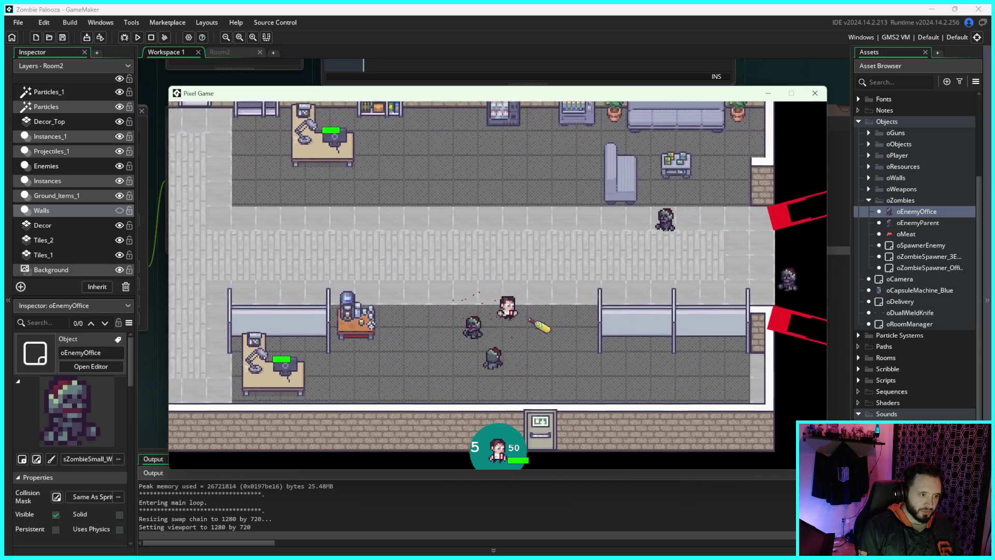
pyautogui.press('s')
pyautogui.press('w')
pyautogui.press('a')
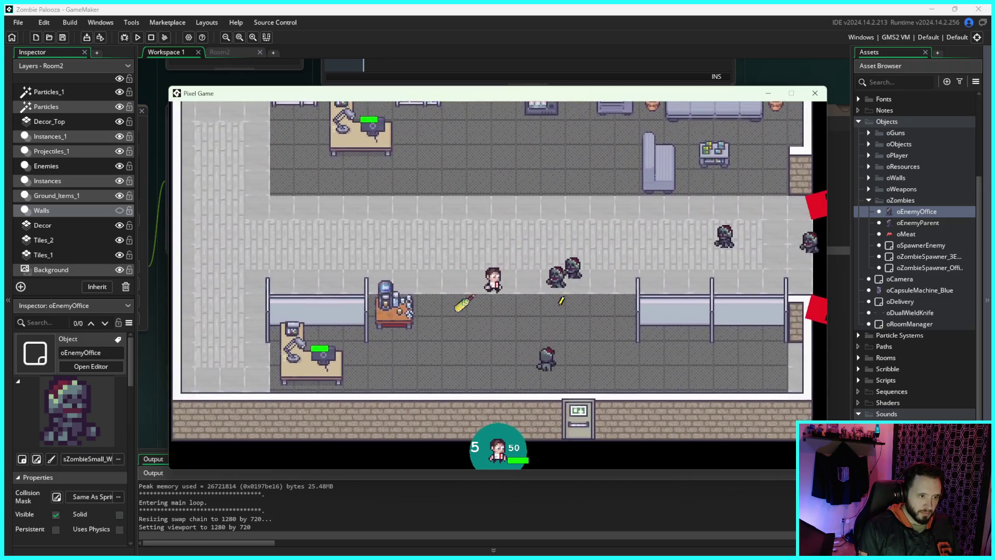
pyautogui.press('s')
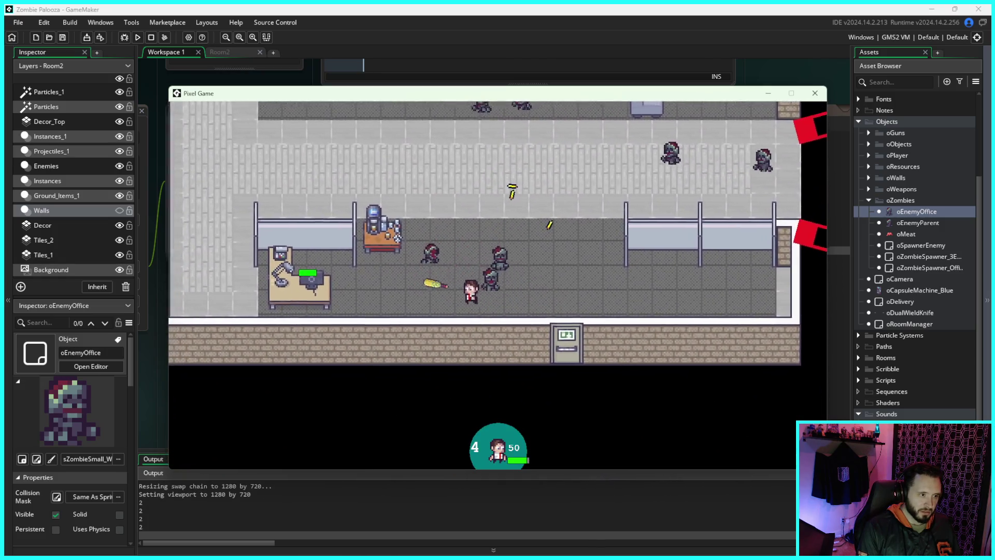
pyautogui.press('w')
pyautogui.press('s')
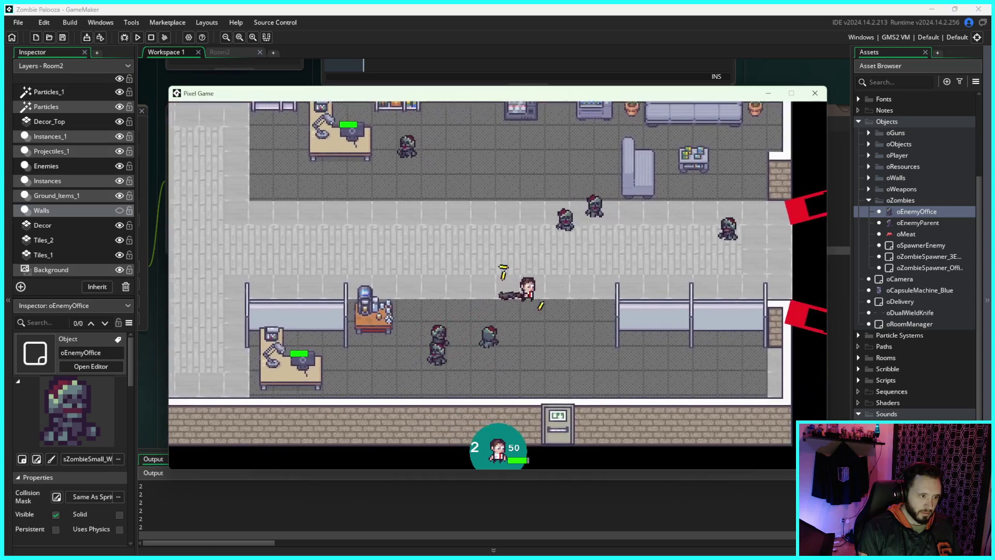
pyautogui.press('w')
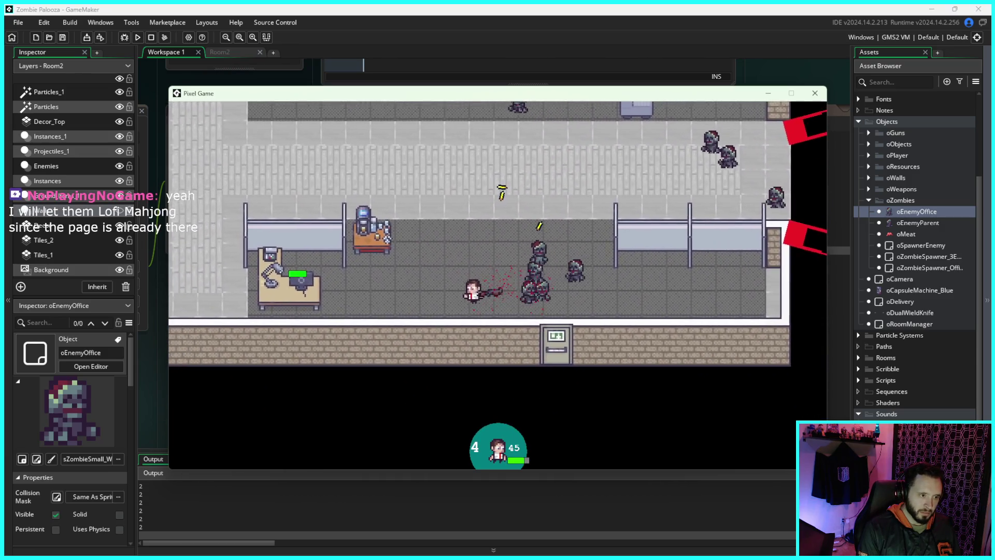
pyautogui.press('s')
pyautogui.press('d')
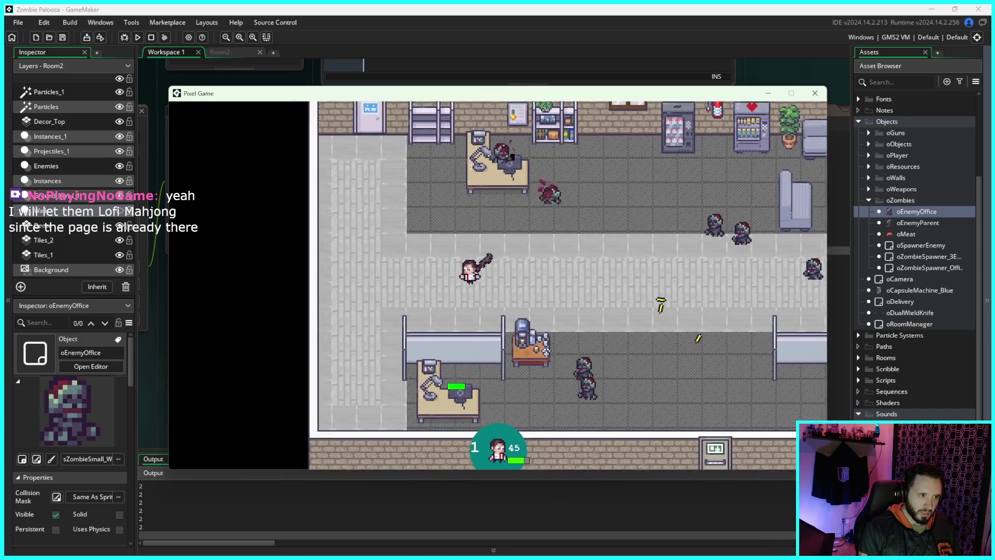
pyautogui.press('d')
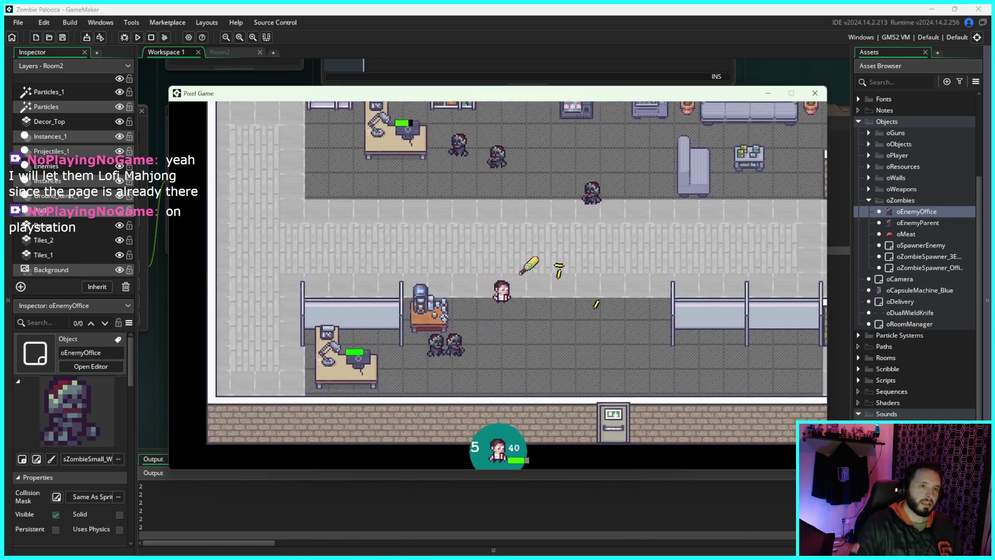
pyautogui.click(815, 93)
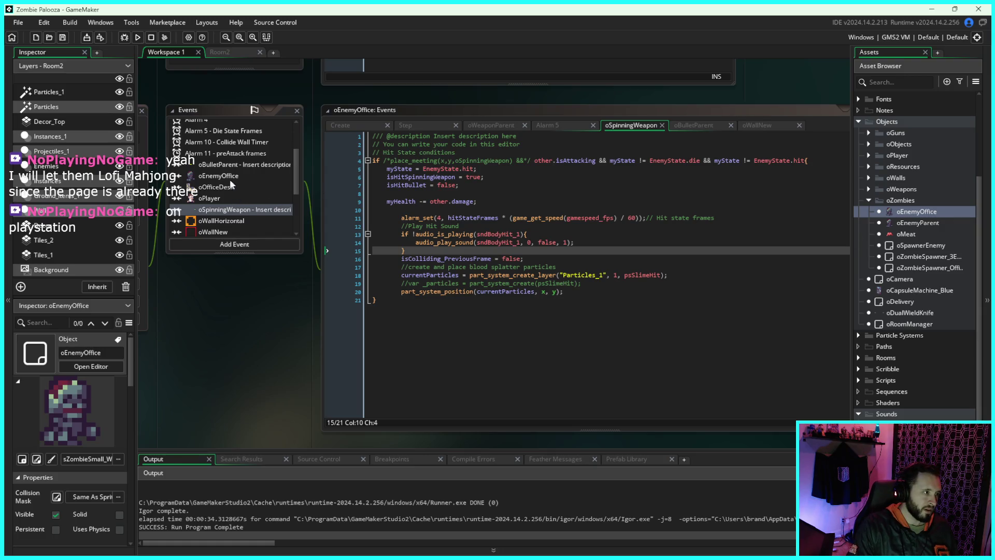
# Step: Show the oBulletParent collision code with the sndBulletHit_1 call, narrowing and panning the code window
pyautogui.click(232, 166)
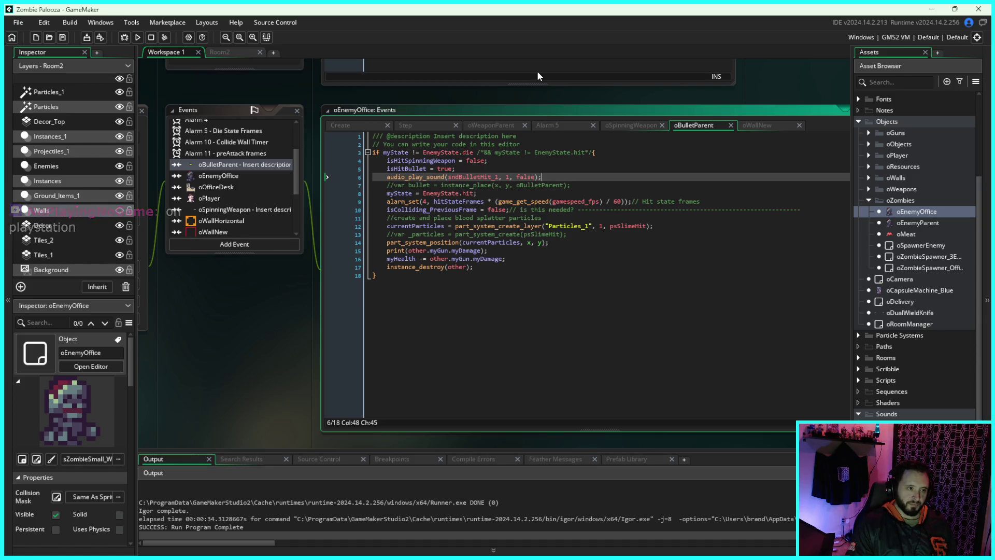
pyautogui.moveTo(550, 90); pyautogui.dragTo(486, 84)
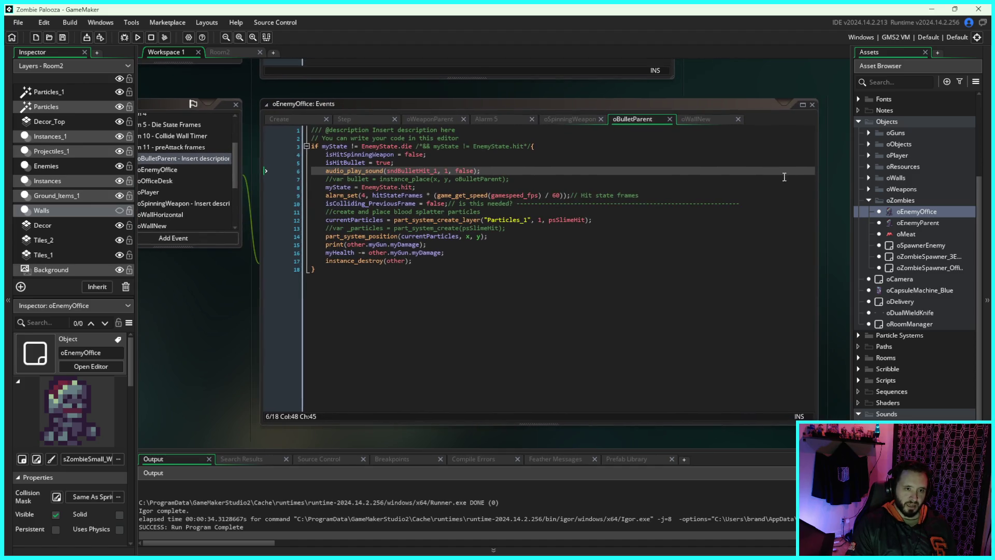
pyautogui.moveTo(817, 188); pyautogui.dragTo(752, 186)
pyautogui.moveTo(723, 70); pyautogui.dragTo(778, 79)
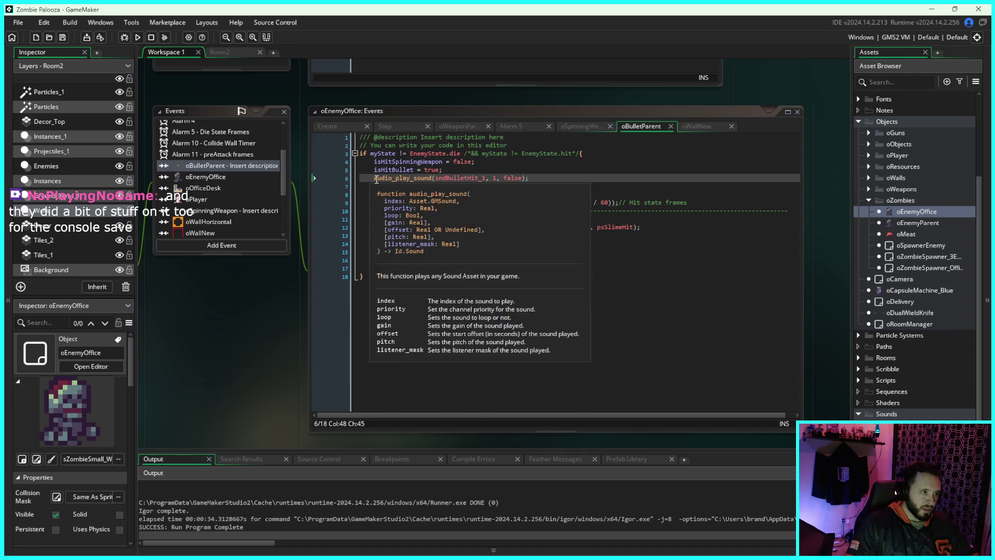
# Step: Insert the condition if !audio_is_playing(sndBulletHit_1){ above the sound call
pyautogui.click(375, 178)
pyautogui.write('if !')
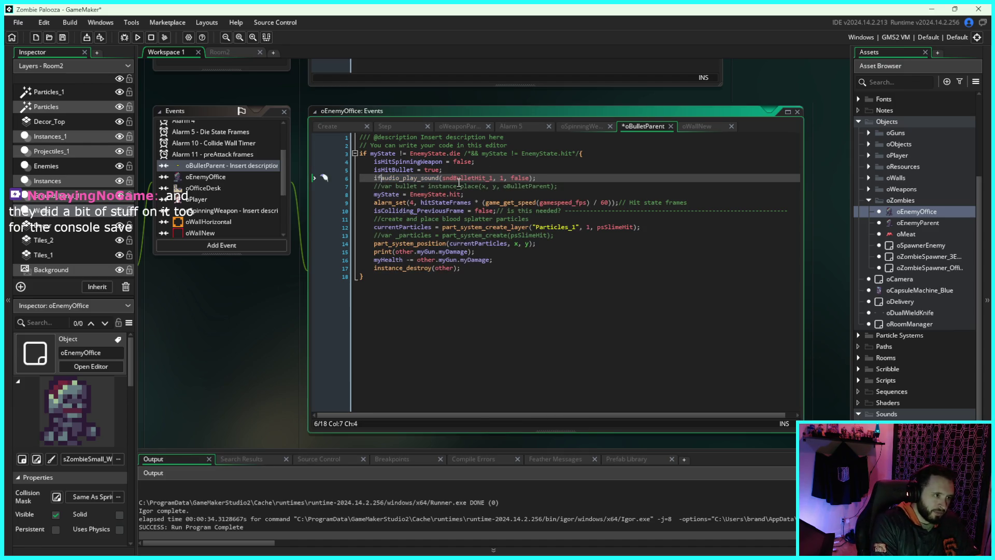
pyautogui.write('audio')
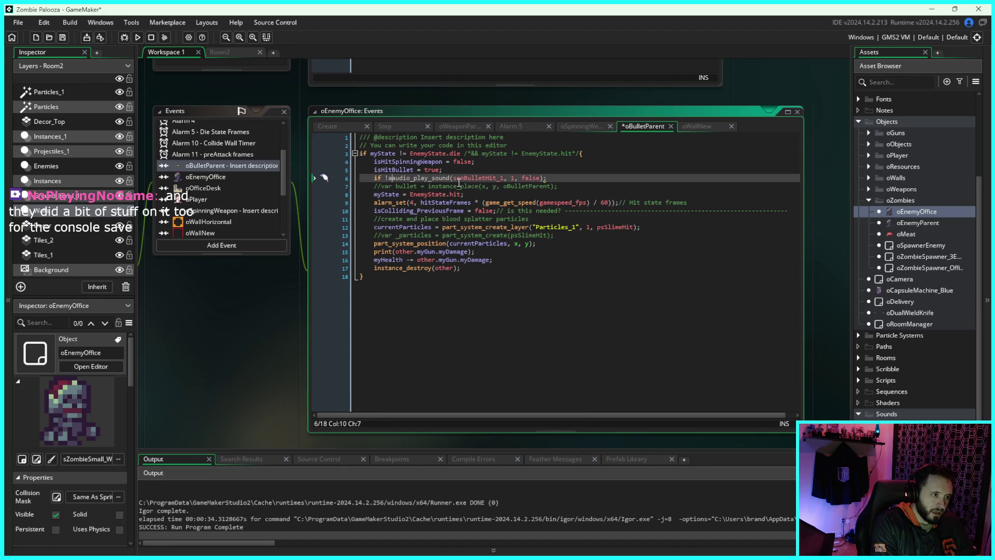
pyautogui.write('_')
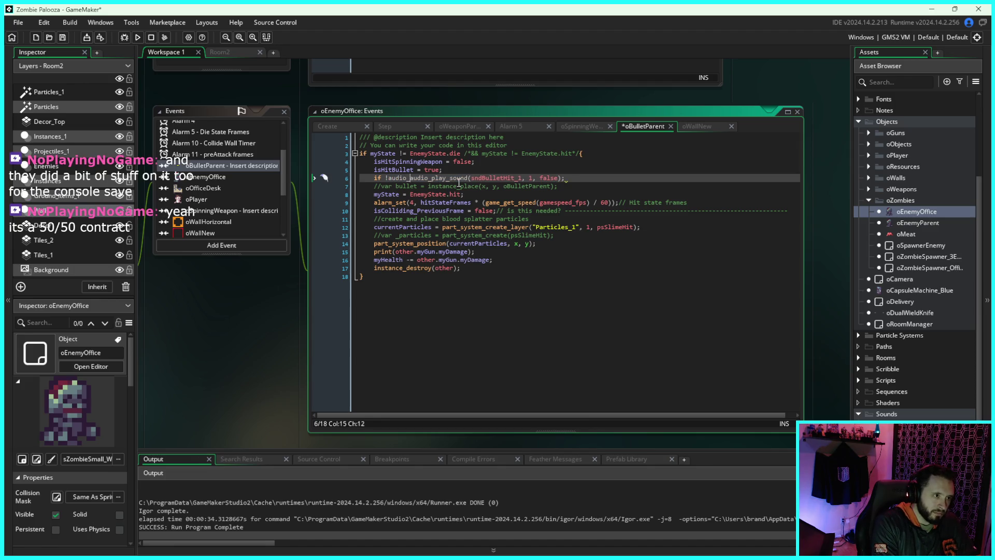
pyautogui.press('Return')
pyautogui.click(456, 184)
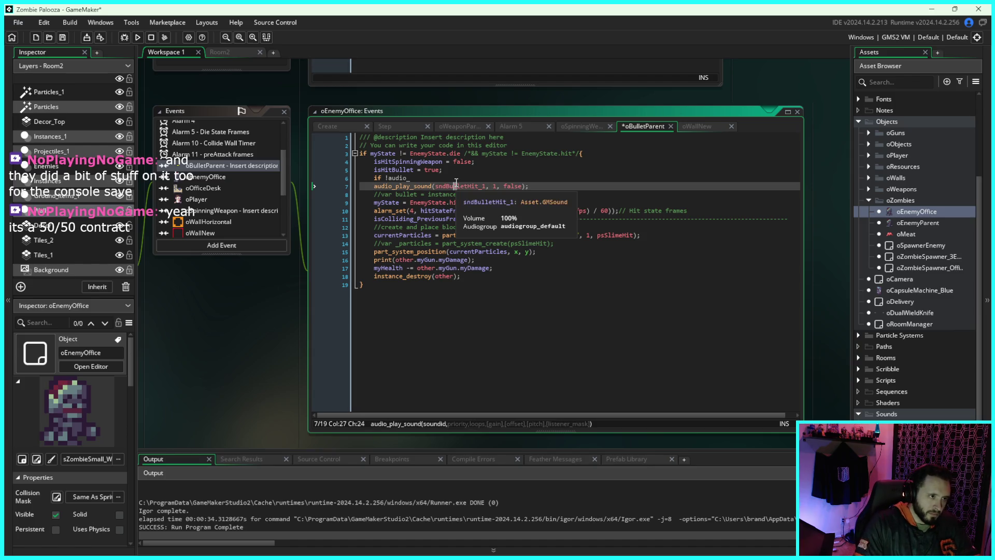
pyautogui.click(442, 178)
pyautogui.write('is')
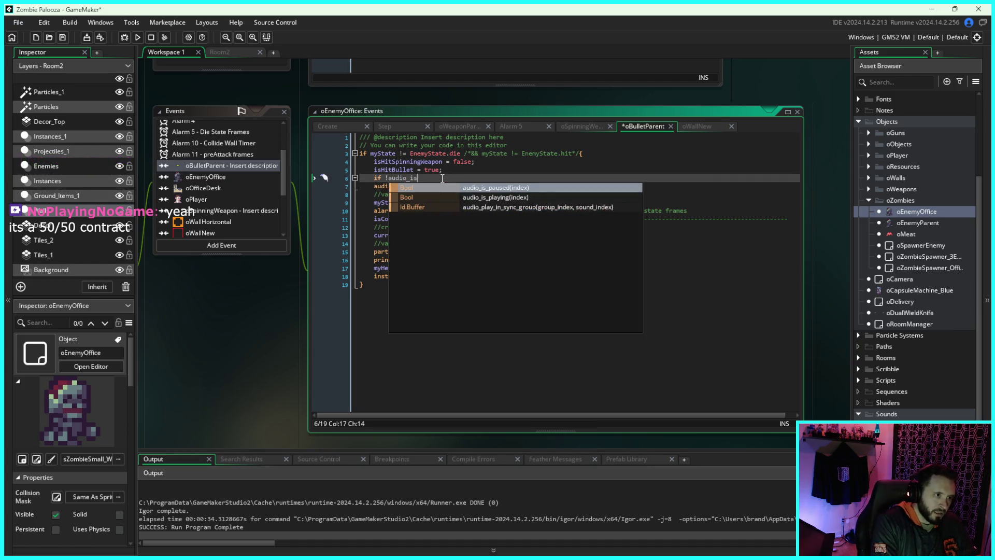
pyautogui.press('Down')
pyautogui.press('Return')
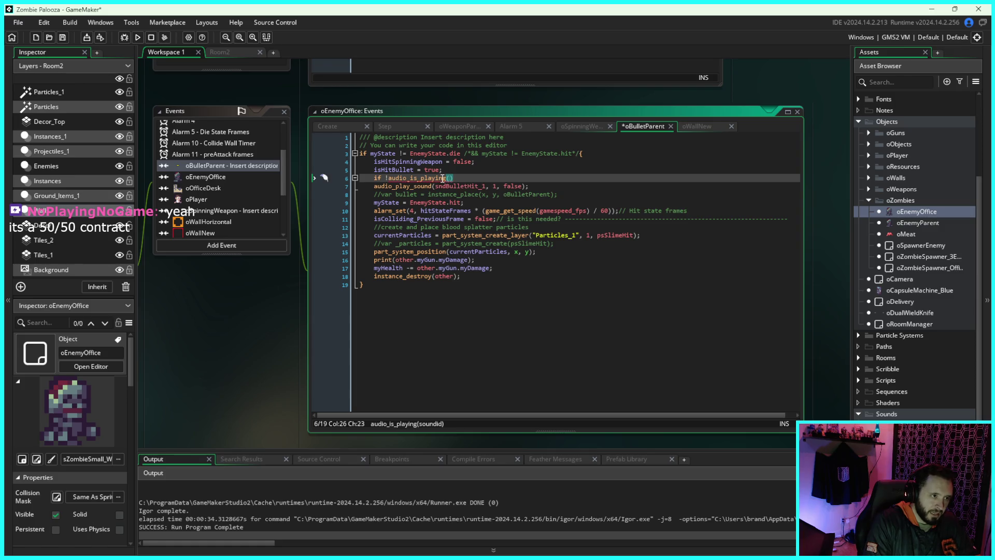
pyautogui.write('sn')
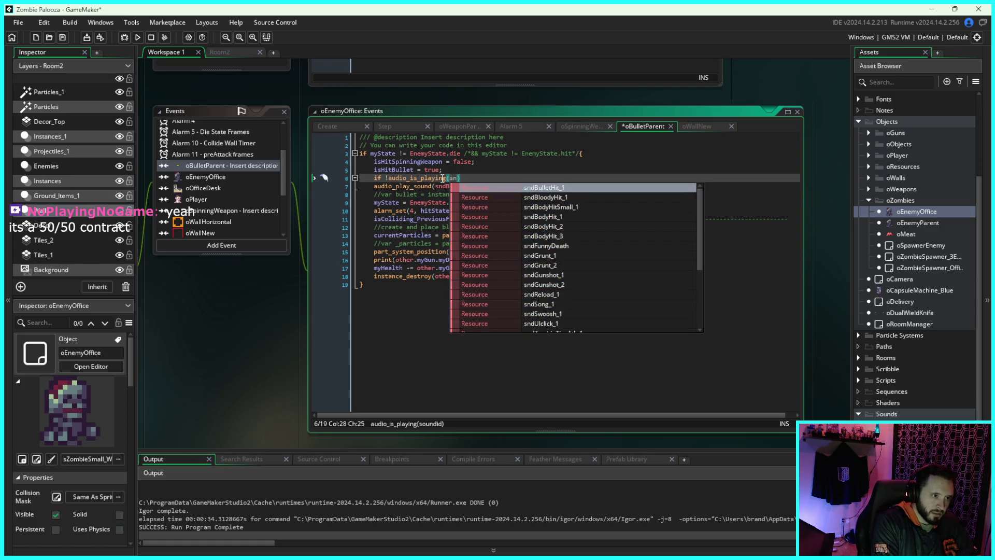
pyautogui.press('Return')
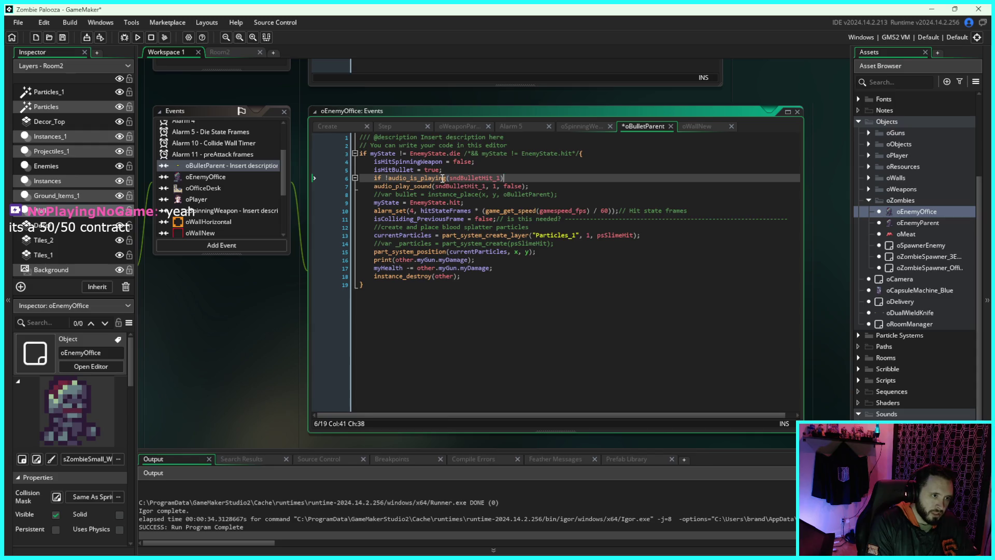
pyautogui.write('{')
# Step: Close the block with }, indent the sound call inside it, and run the game
pyautogui.click(537, 188)
pyautogui.press('Return')
pyautogui.write('}')
pyautogui.press('Up')
pyautogui.press('Home')
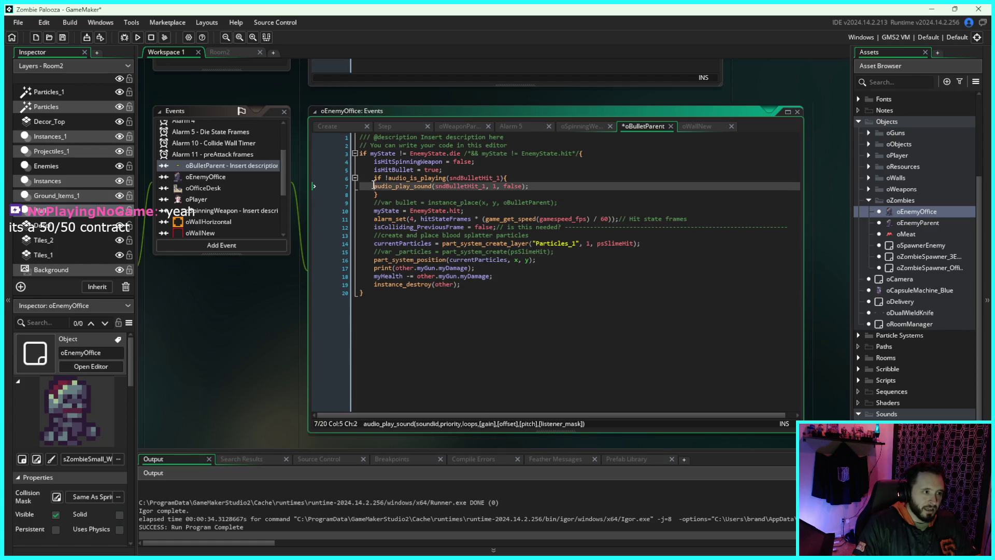
pyautogui.press('Tab')
pyautogui.click(138, 37)
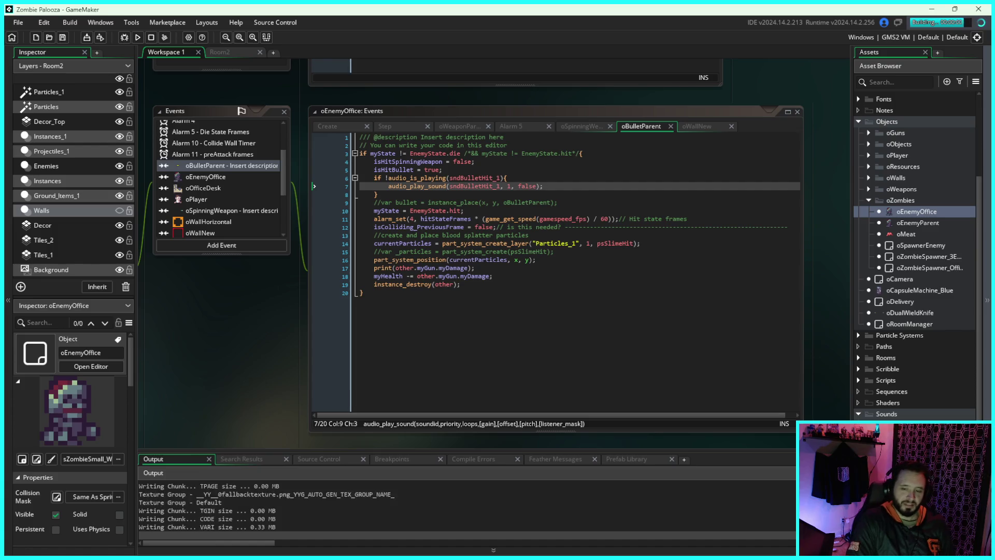
# Step: Walk the player right through the office and shoot zombies to test the hit sound
pyautogui.press('d')
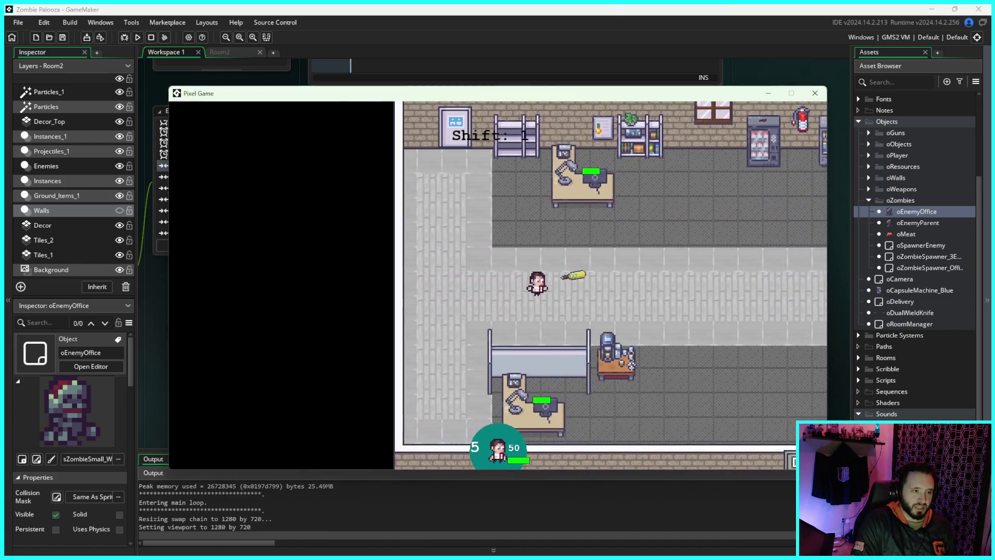
pyautogui.press('d')
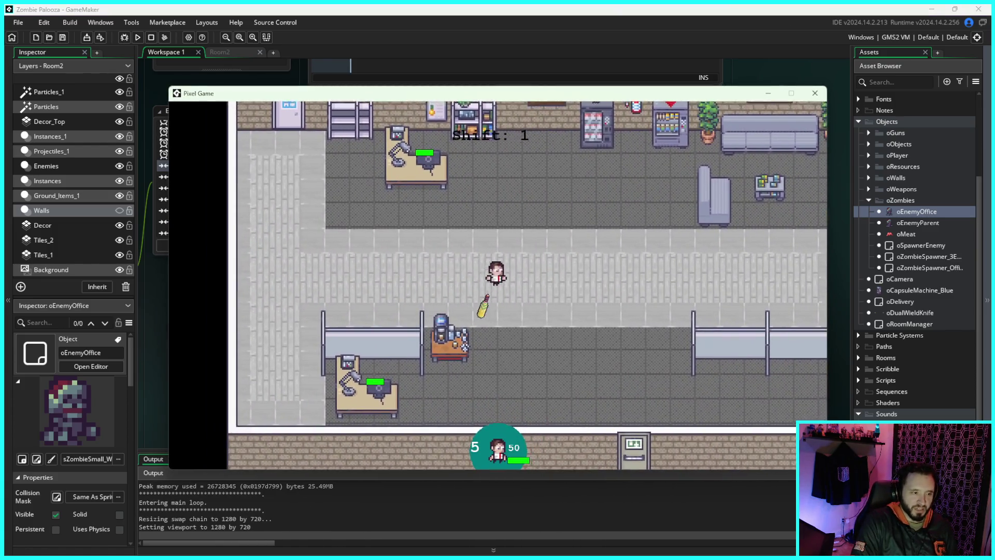
pyautogui.press('d')
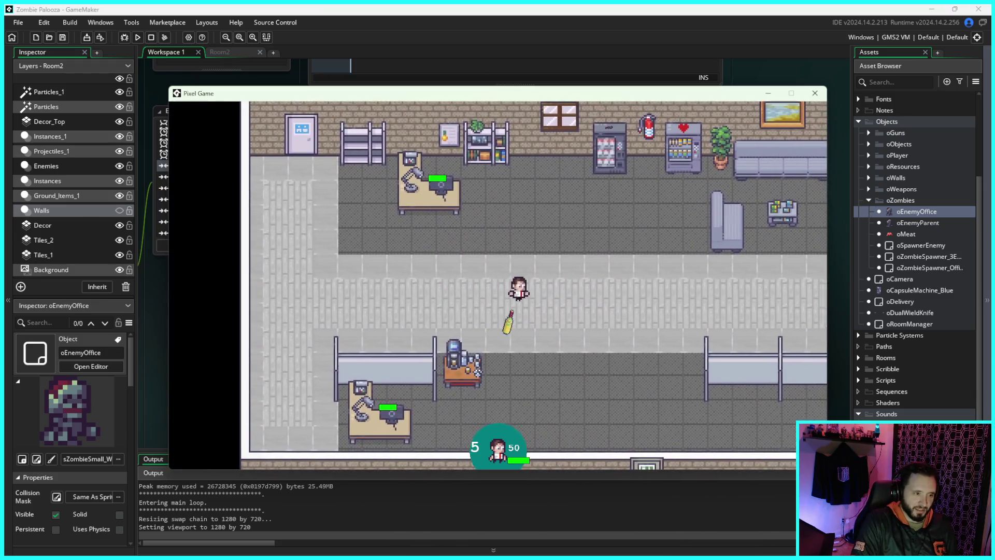
pyautogui.press('s')
pyautogui.press('a')
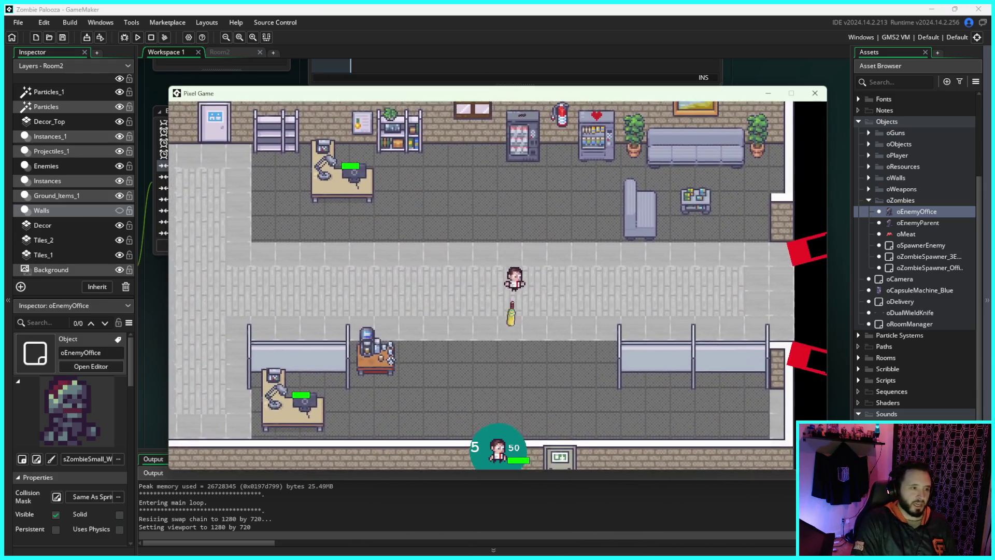
pyautogui.press('d')
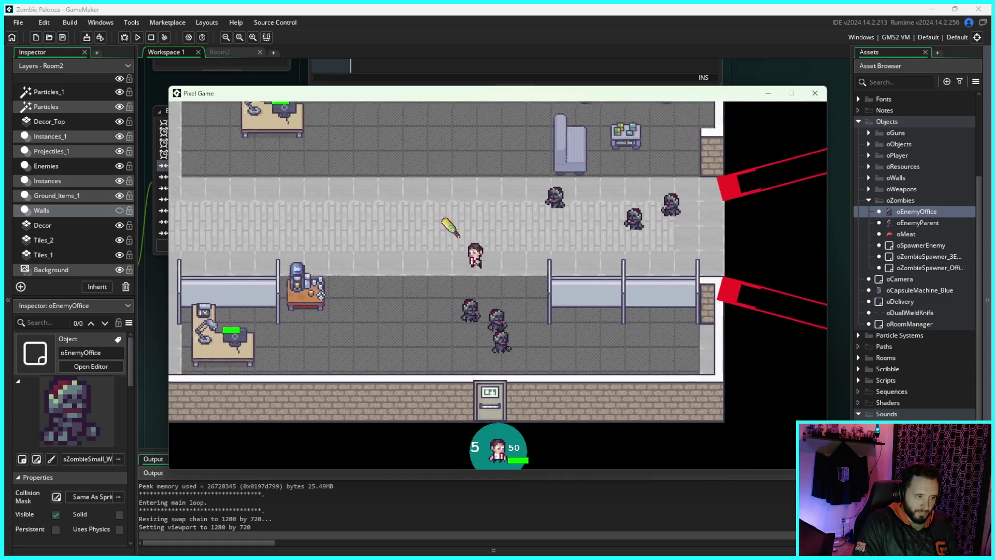
pyautogui.press('a')
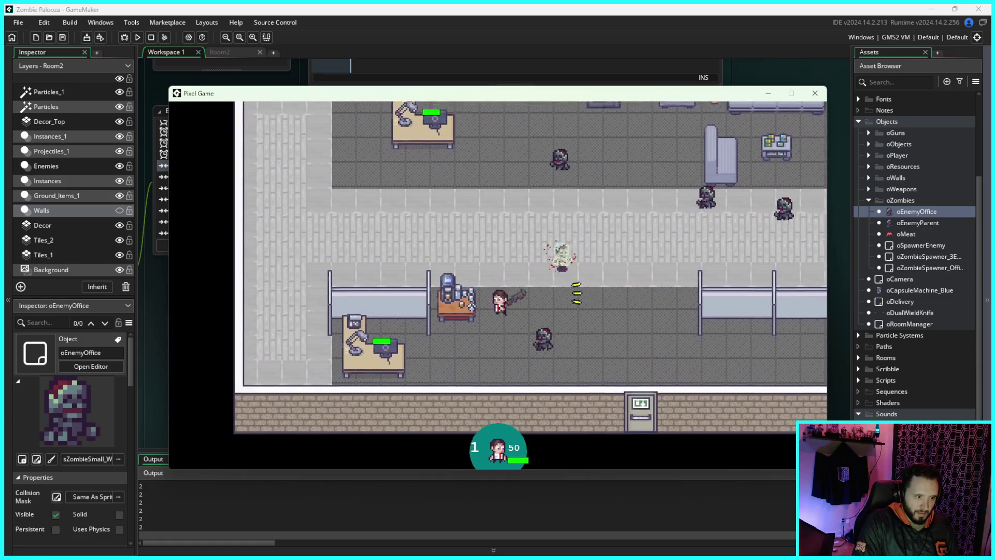
# Step: Walk the player down past the desk and along the office corridor with the WASD keys
pyautogui.press('s')
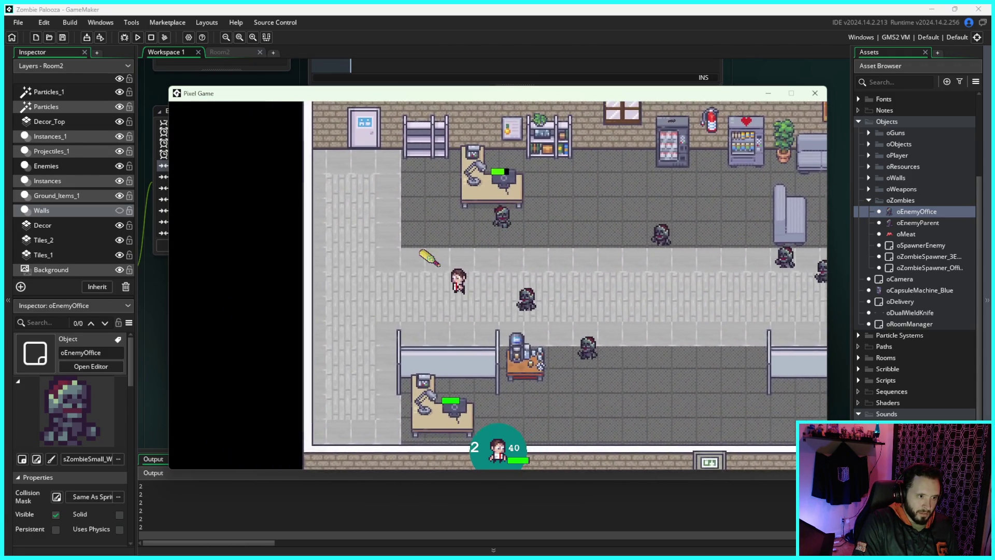
pyautogui.press('d')
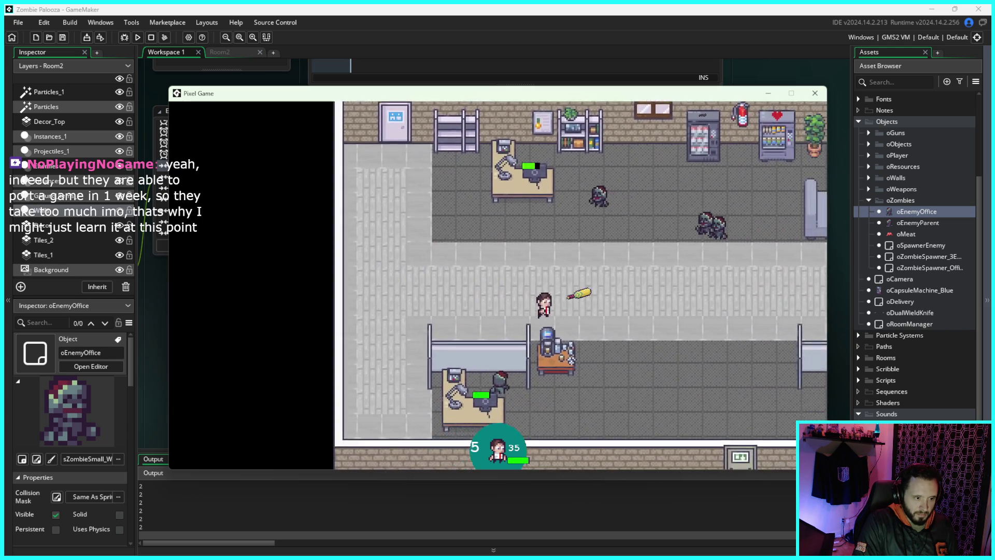
pyautogui.press('s')
pyautogui.press('a')
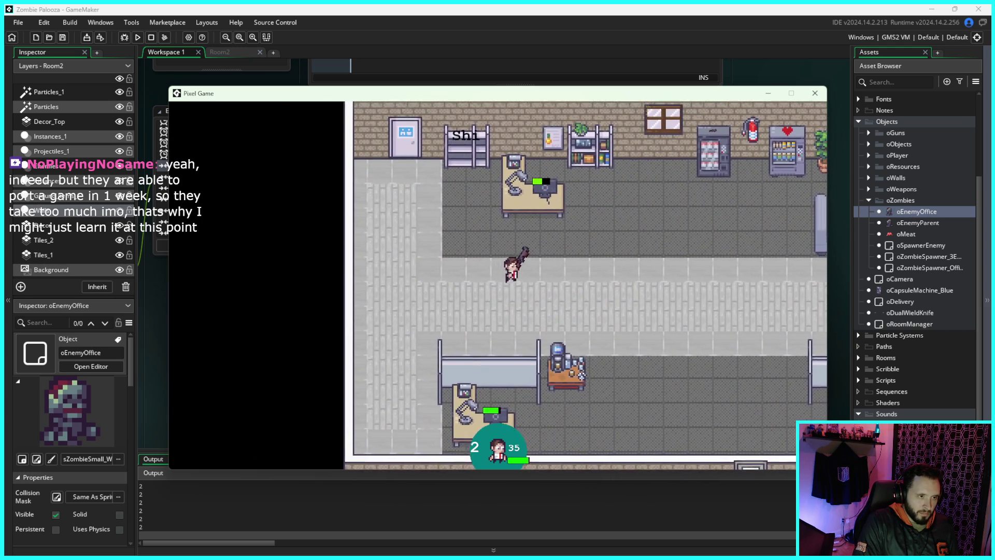
pyautogui.press('d')
pyautogui.press('s')
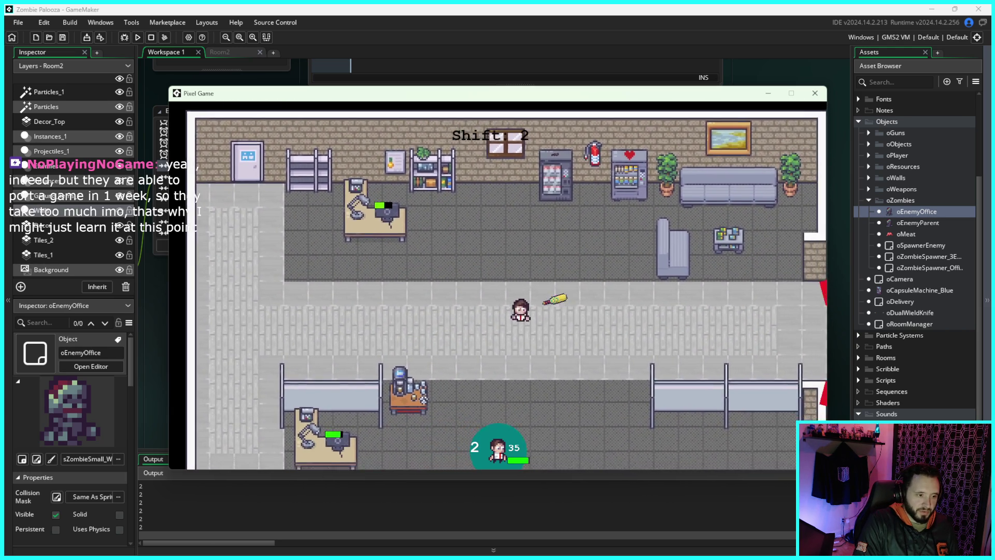
pyautogui.press('d')
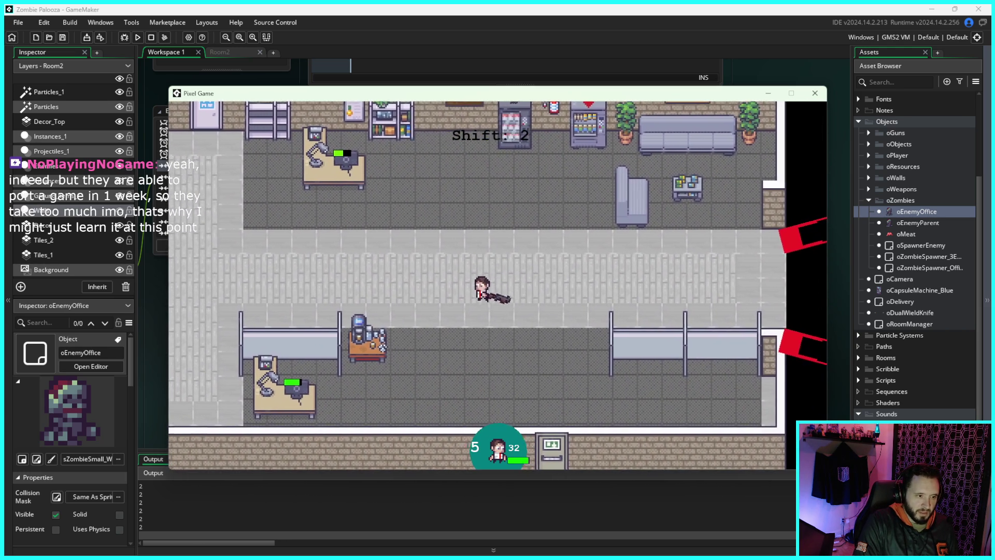
pyautogui.press('d')
pyautogui.press('s')
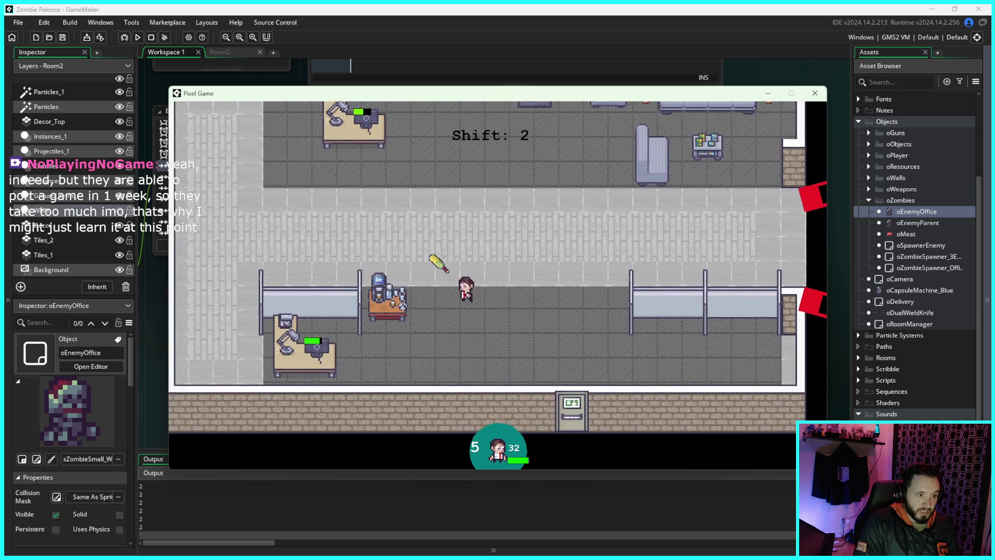
pyautogui.press('w')
pyautogui.press('d')
pyautogui.press('s')
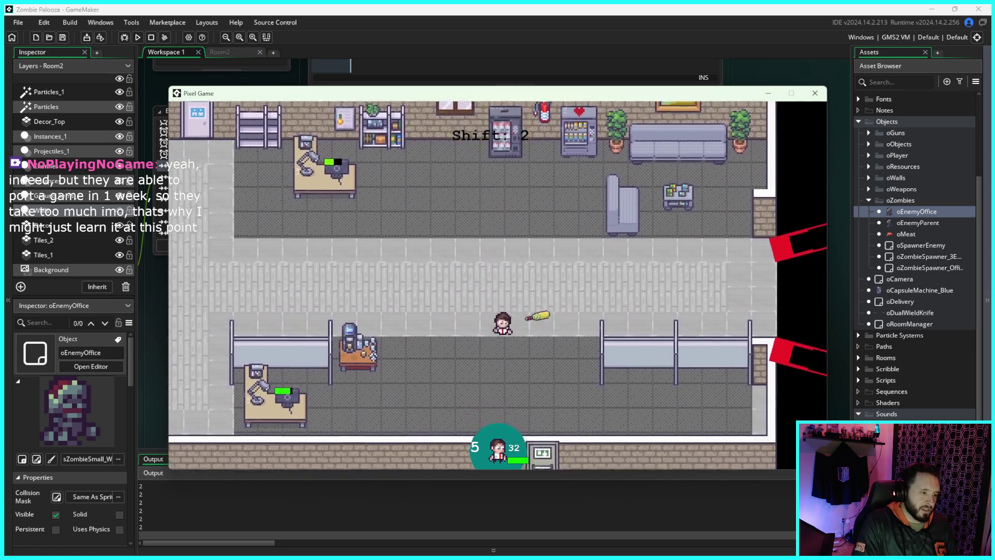
pyautogui.press('w')
pyautogui.press('d')
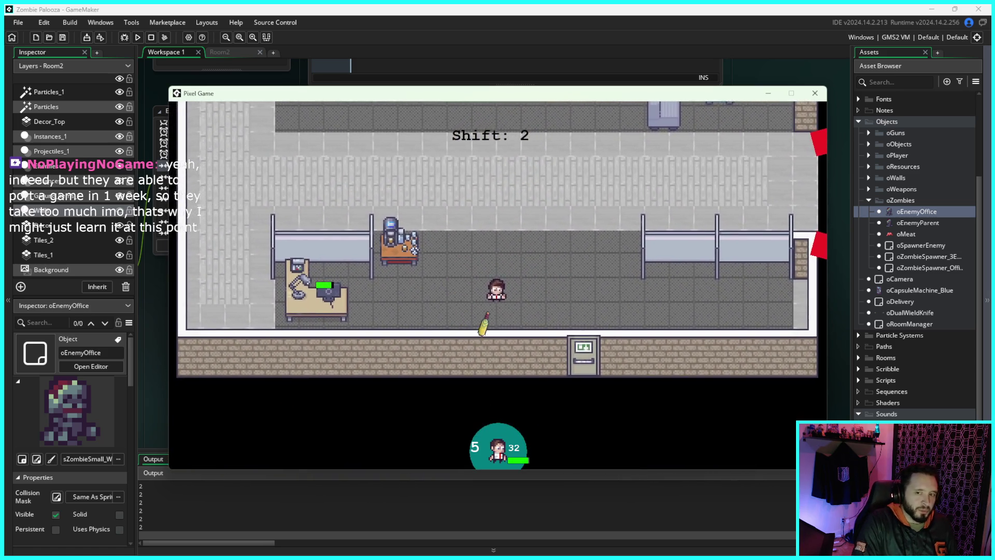
pyautogui.press('w')
pyautogui.press('d')
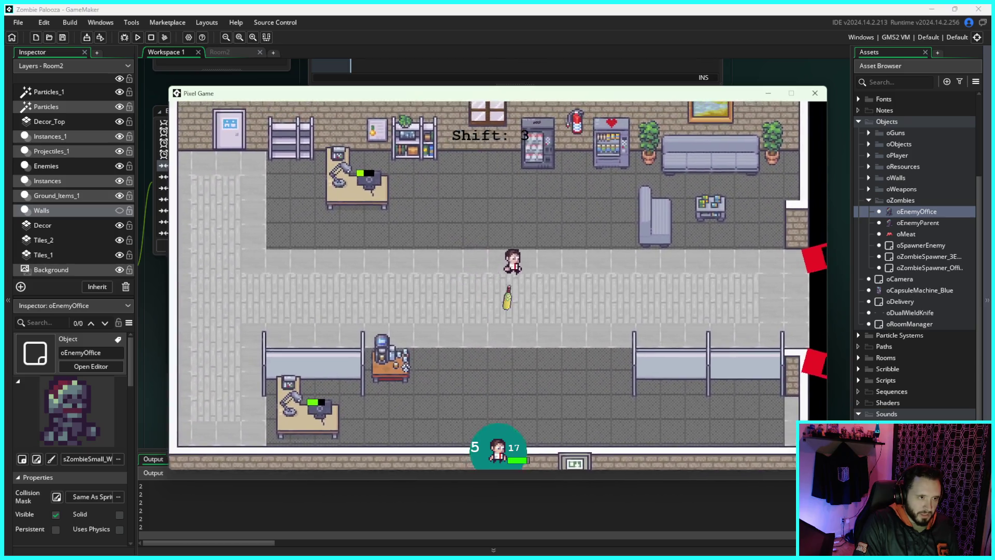
# Step: Fight the zombie waves, walking down the room and into the lower corridor
pyautogui.press('s')
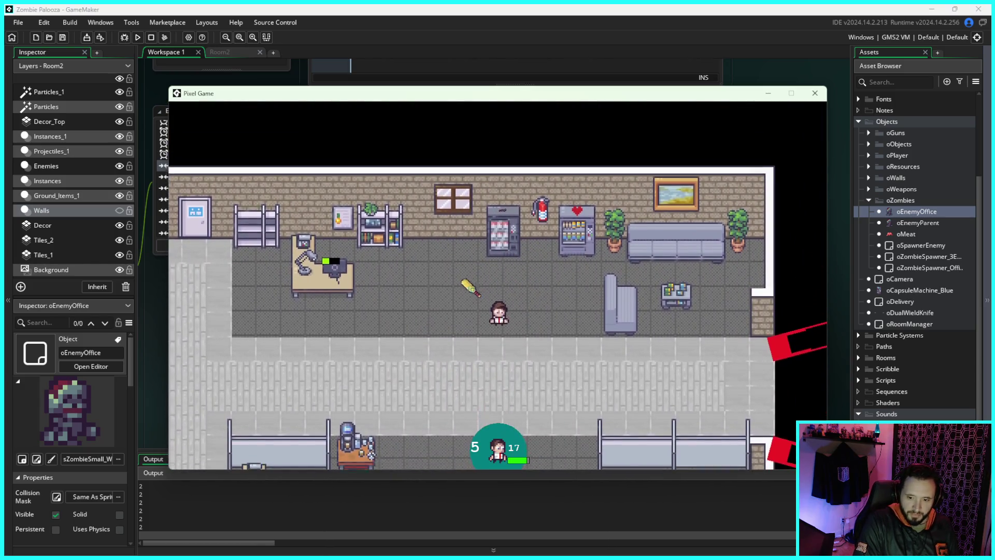
pyautogui.press('d')
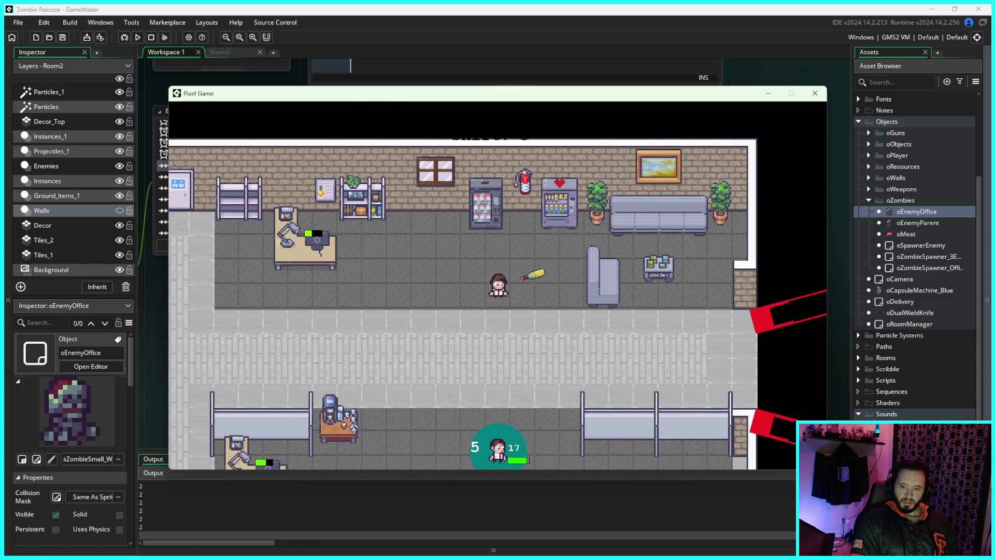
pyautogui.press('a')
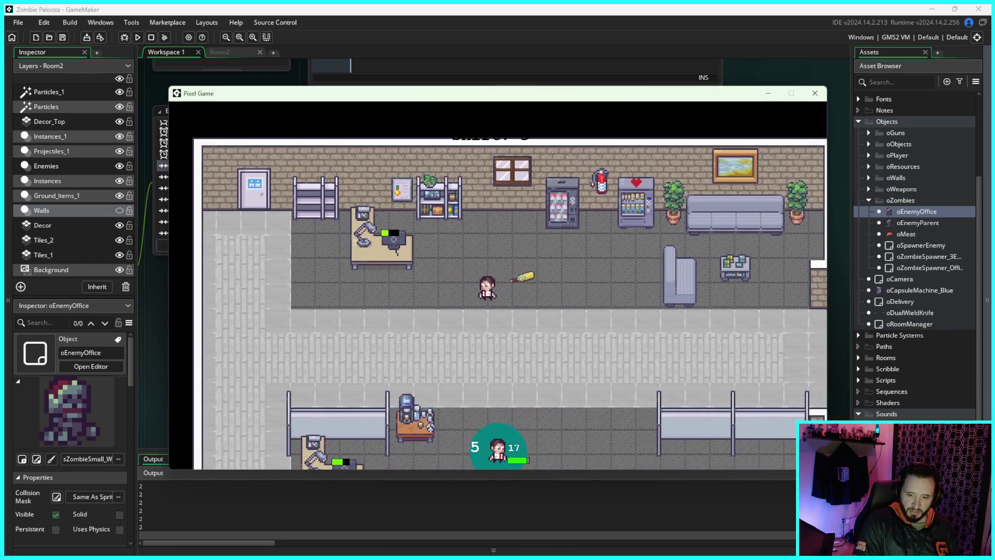
pyautogui.press('s')
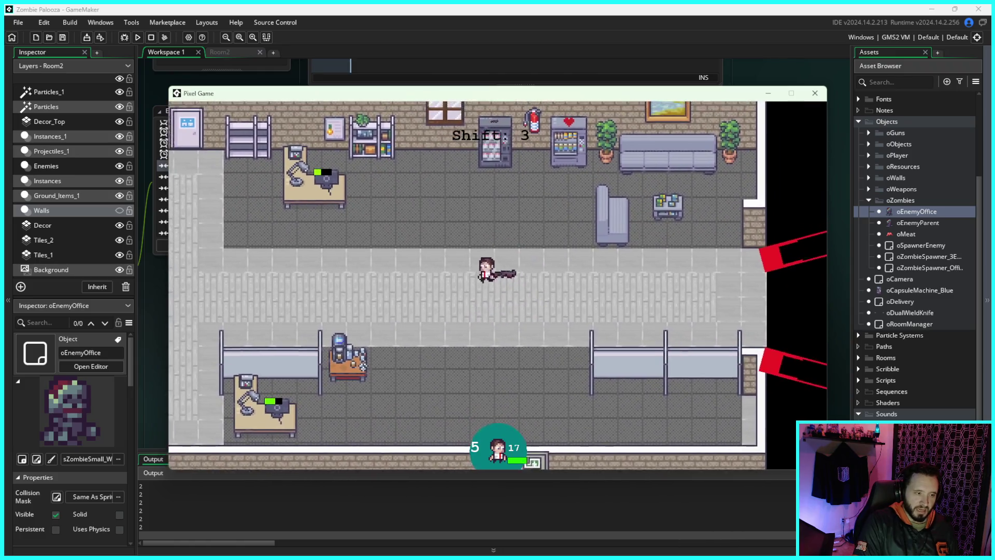
pyautogui.press('s')
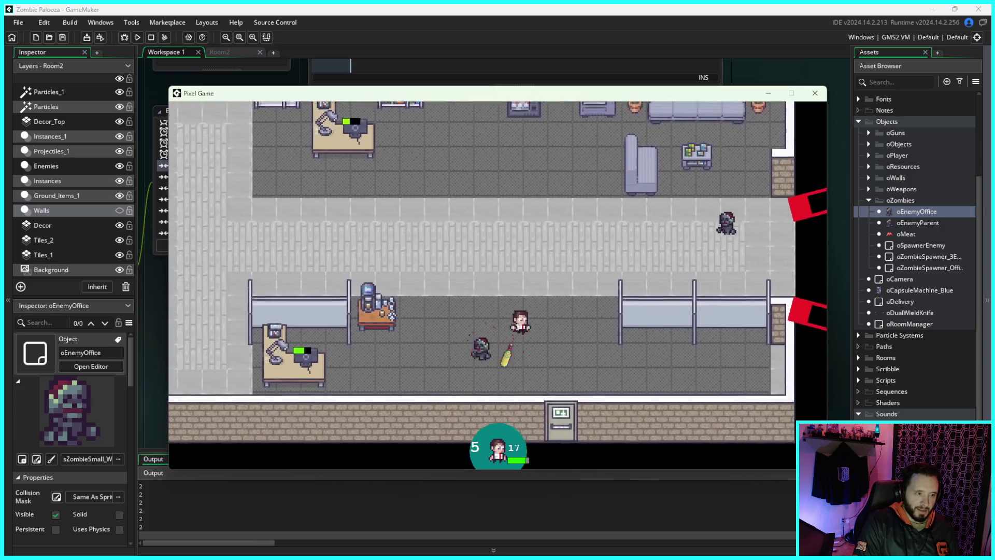
pyautogui.press('a')
pyautogui.press('s')
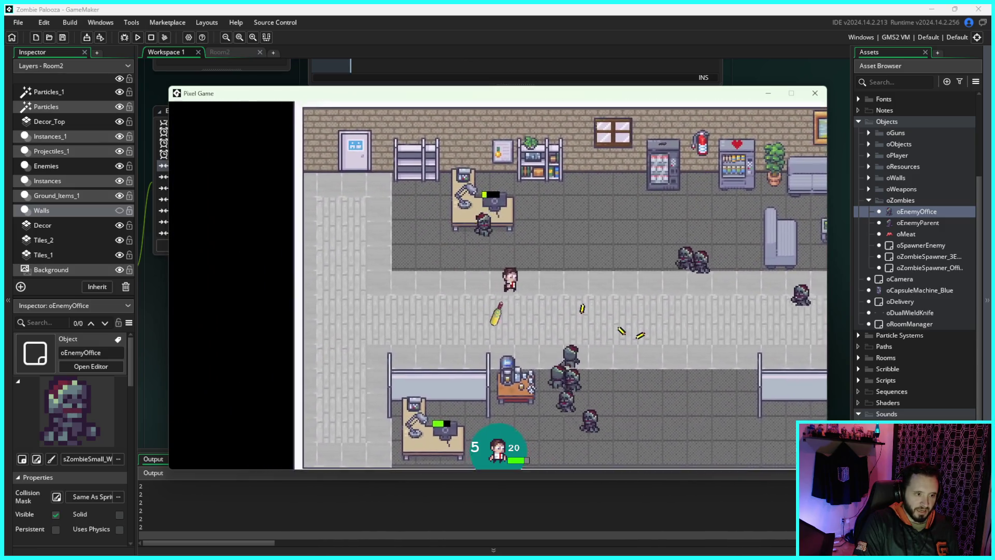
pyautogui.press('s')
# Step: Keep dodging zombies around the desks until Shift: 4, then close the game window
pyautogui.press('w')
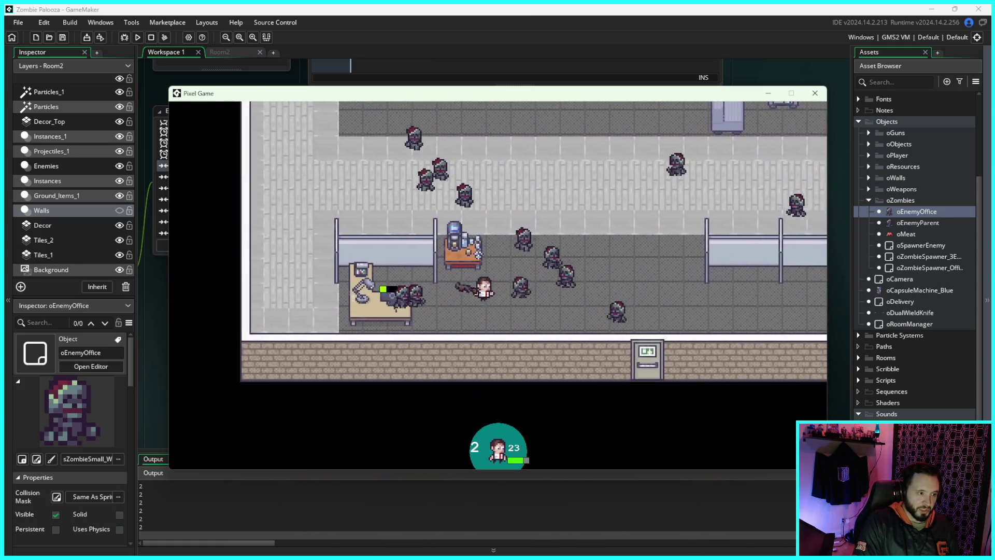
pyautogui.press('w')
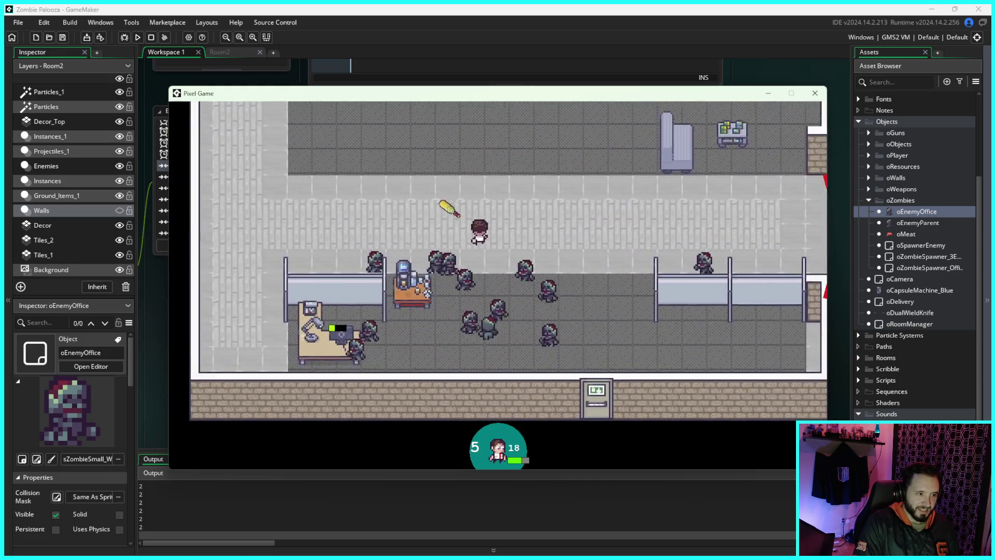
pyautogui.press('s')
pyautogui.press('a')
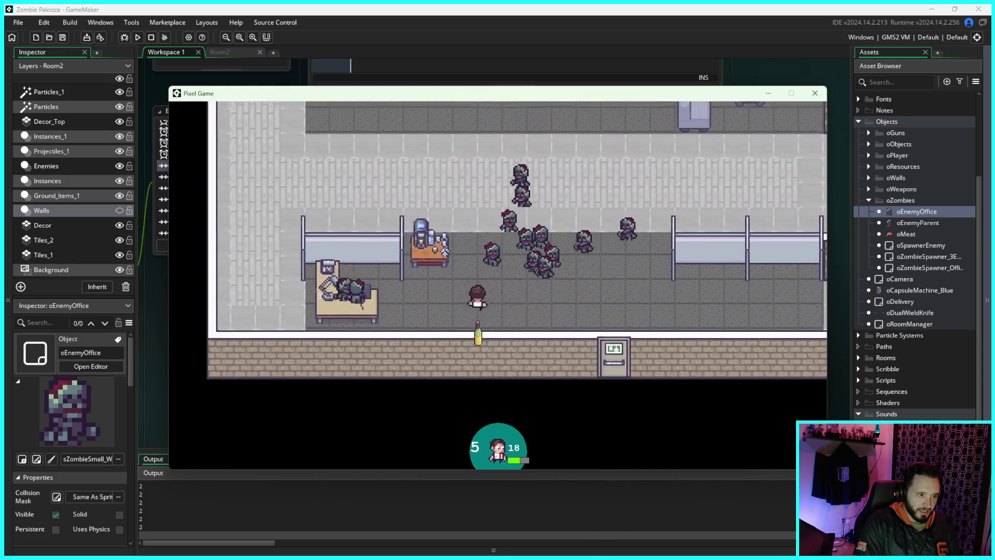
pyautogui.press('d')
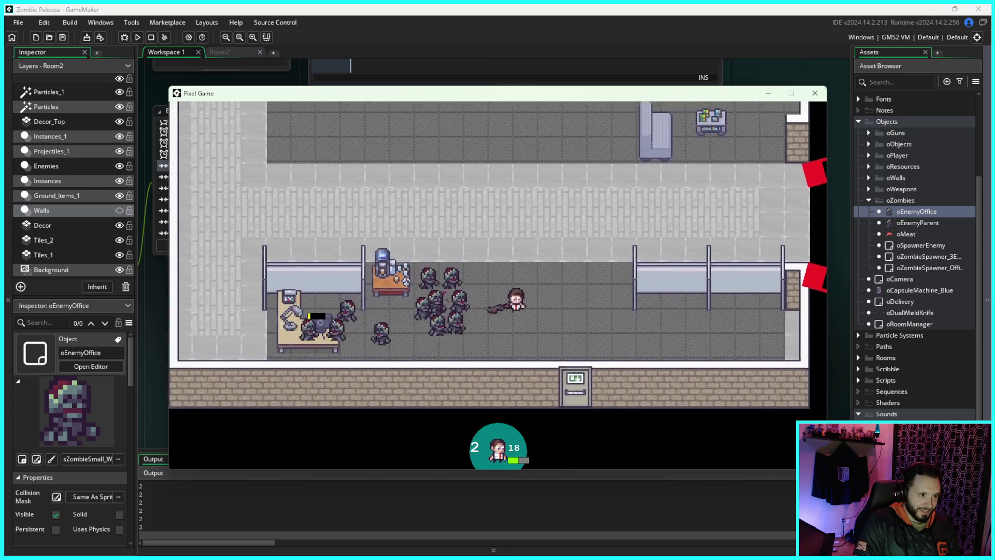
pyautogui.press('a')
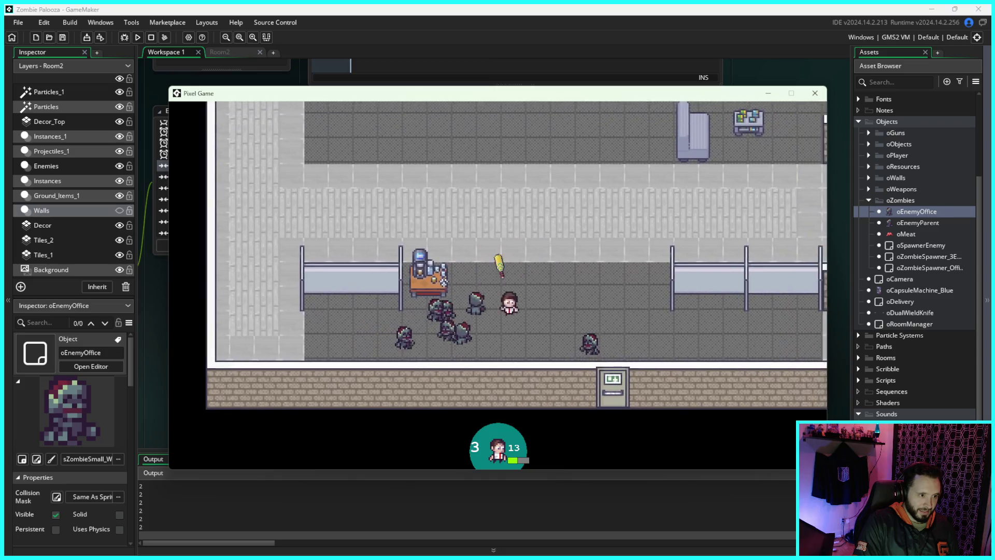
pyautogui.press('w')
pyautogui.press('d')
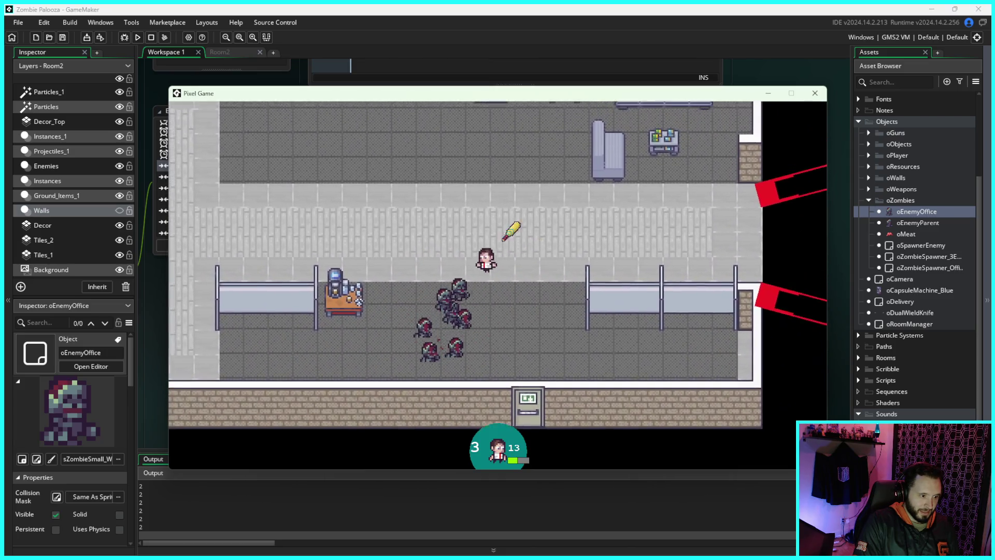
pyautogui.press('a')
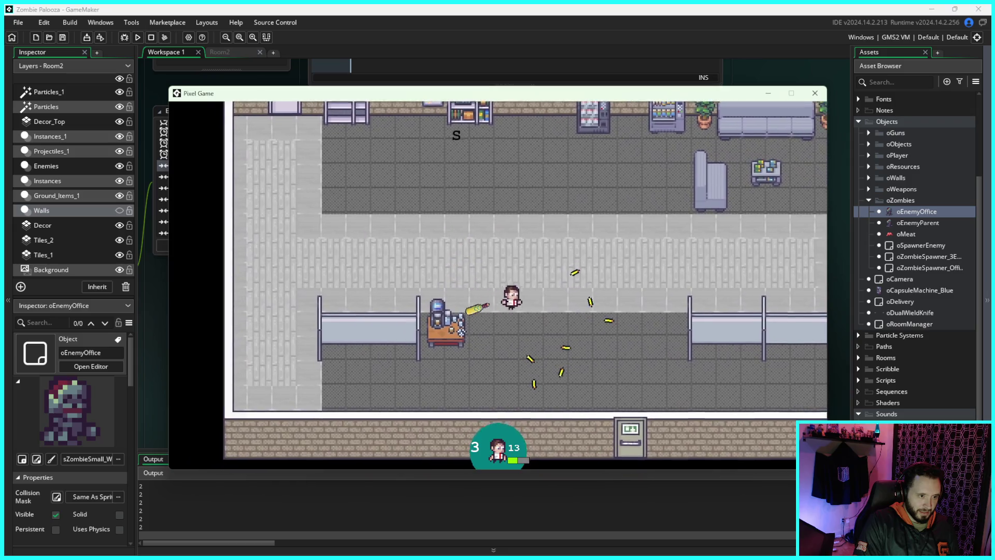
pyautogui.press('d')
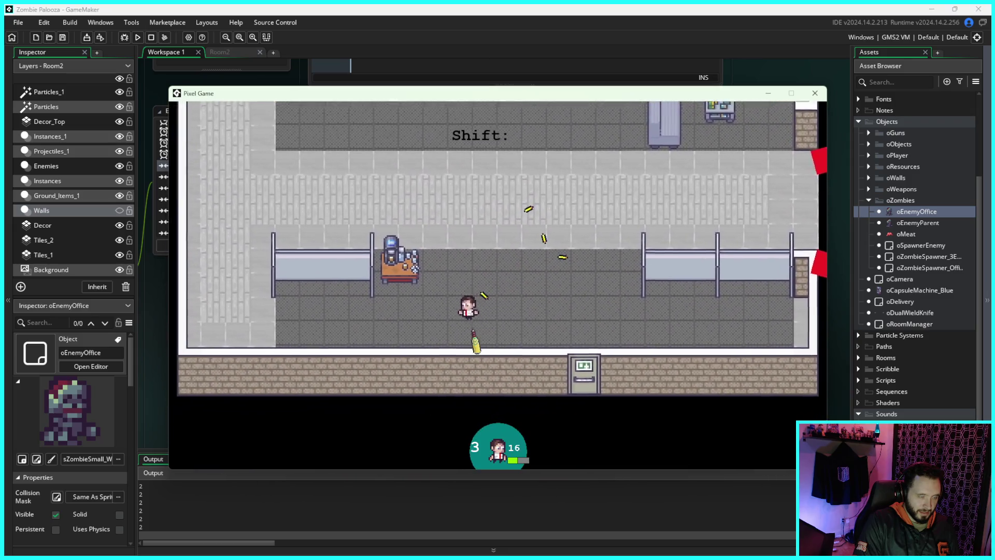
pyautogui.press('a')
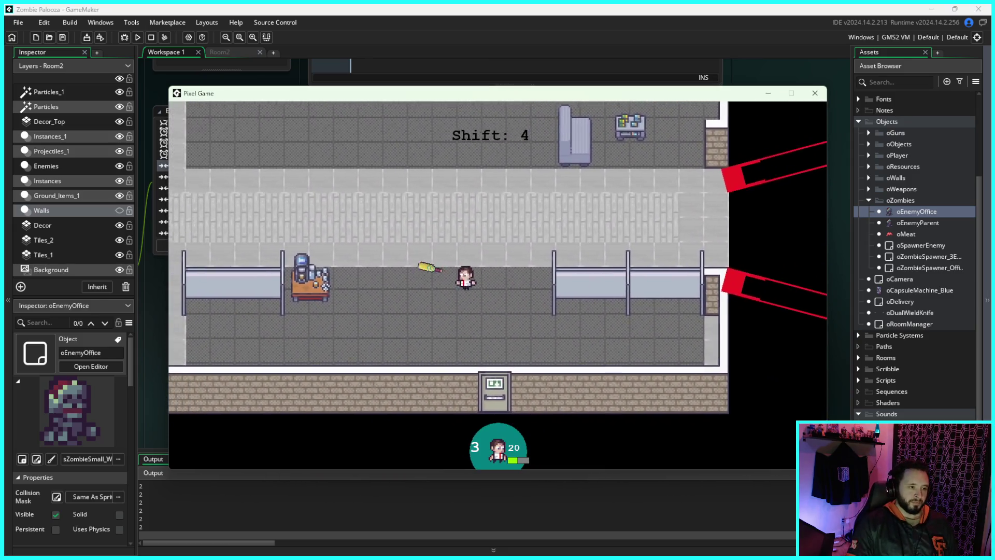
pyautogui.click(813, 93)
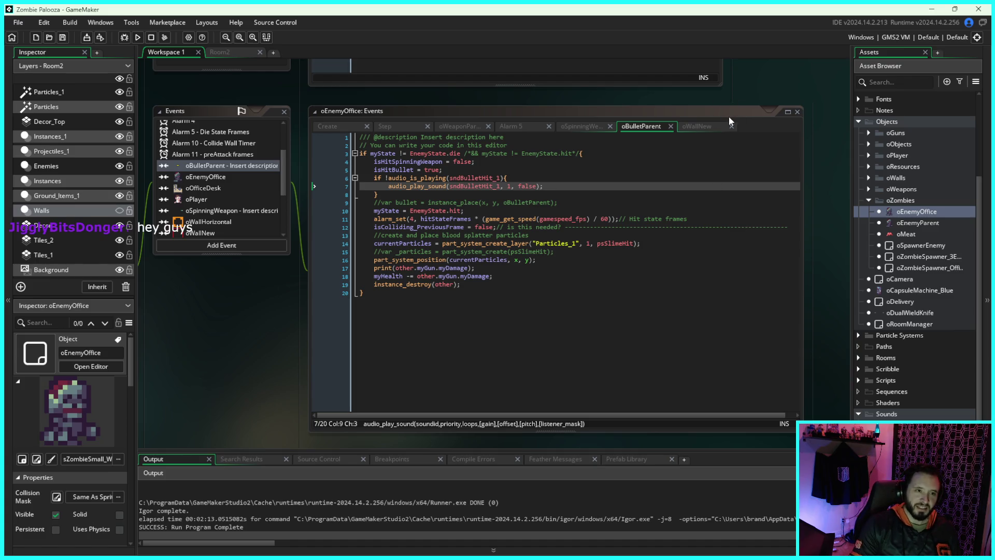
# Step: Rebuild and relaunch the game for a fresh playtest opening at Shift: 1
pyautogui.moveTo(743, 86); pyautogui.dragTo(748, 85)
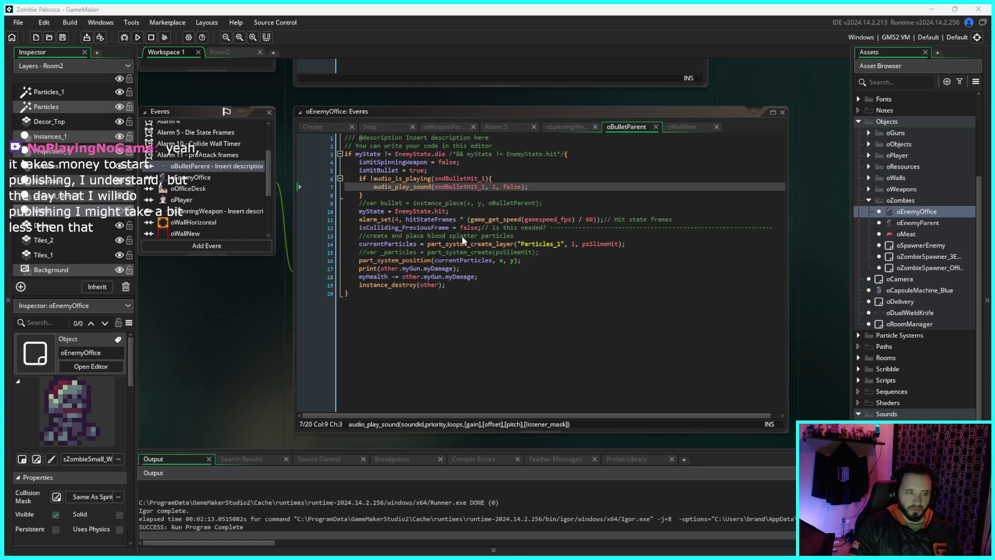
pyautogui.click(139, 40)
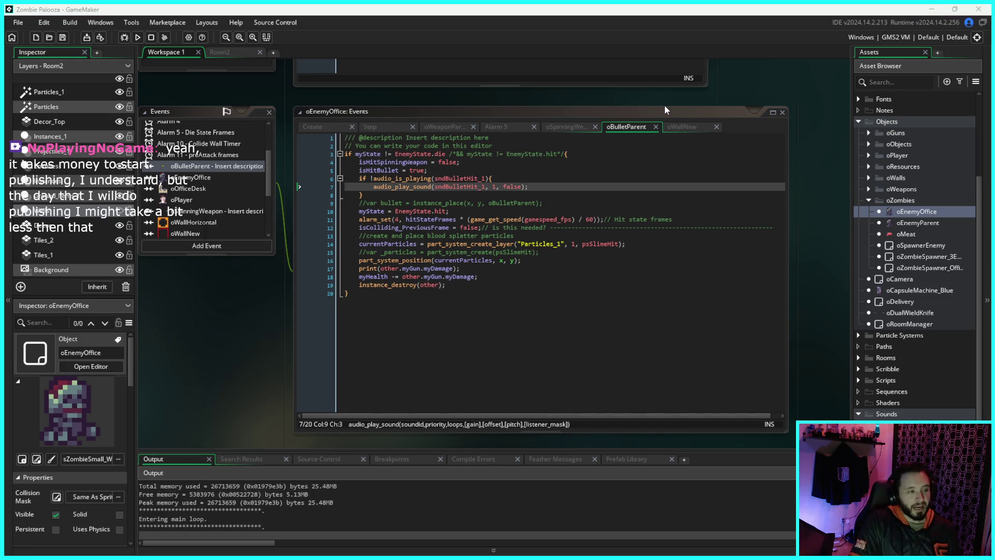
# Step: Walk the player around the upper office, corridor and desks as zombies close in
pyautogui.press('d')
pyautogui.press('s')
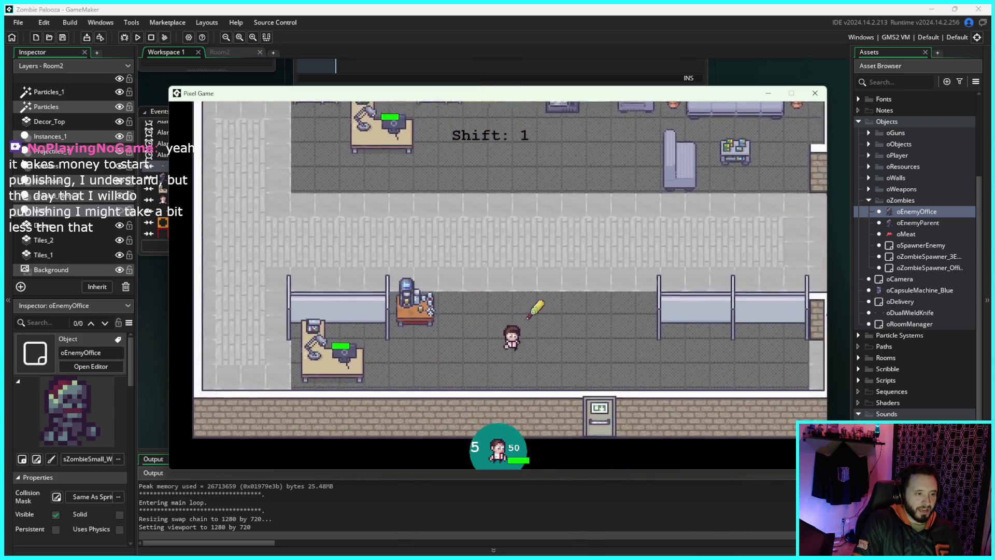
pyautogui.press('w')
pyautogui.press('a')
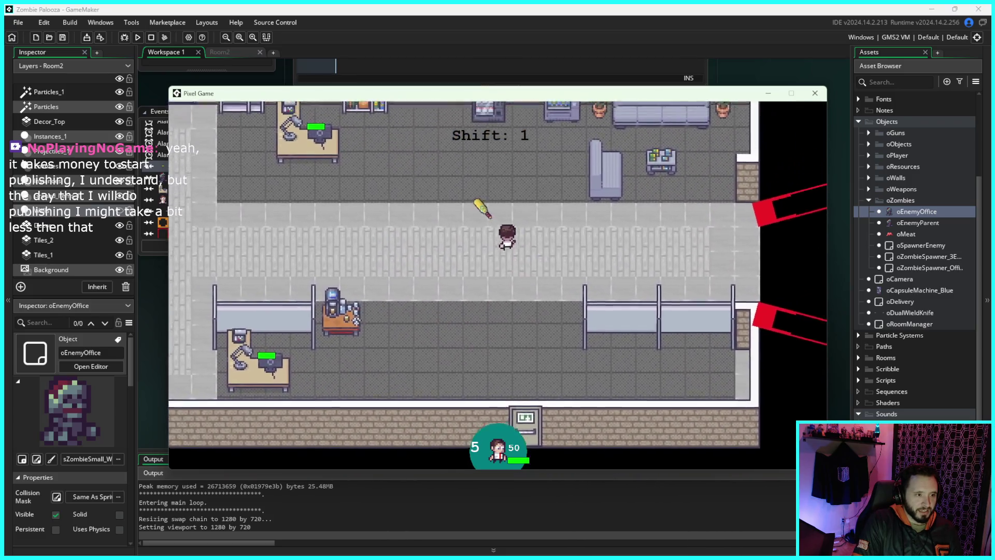
pyautogui.press('s')
pyautogui.press('d')
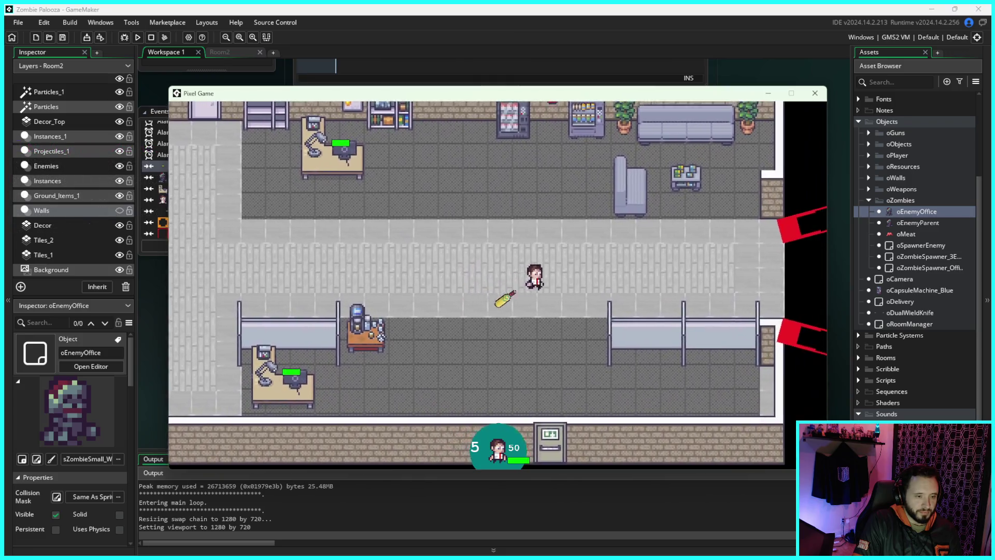
pyautogui.press('a')
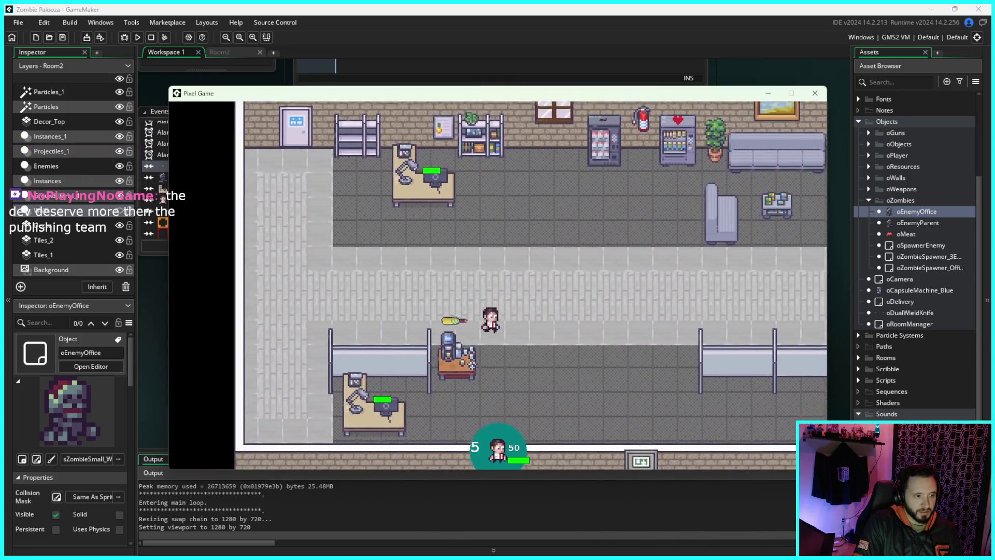
pyautogui.press('d')
pyautogui.press('w')
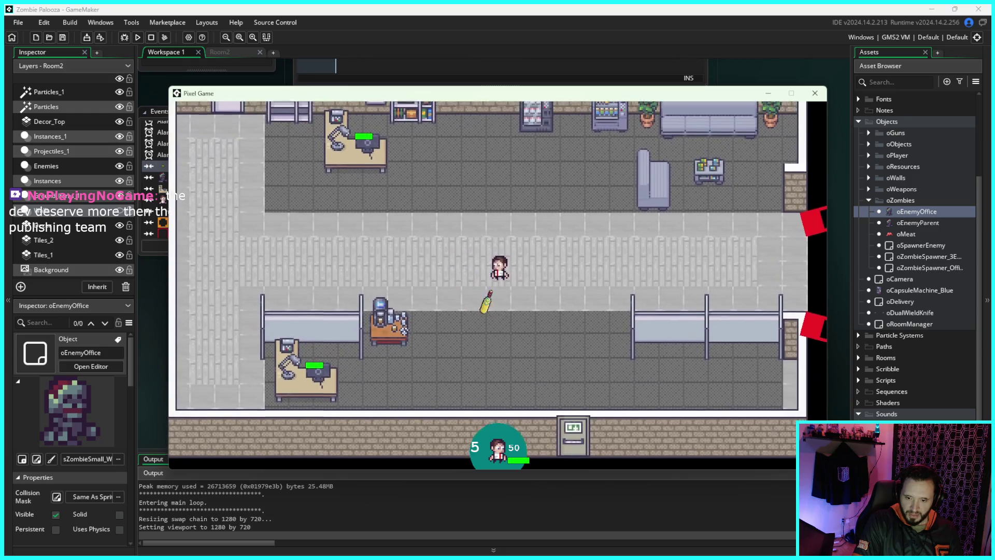
pyautogui.press('a')
pyautogui.press('s')
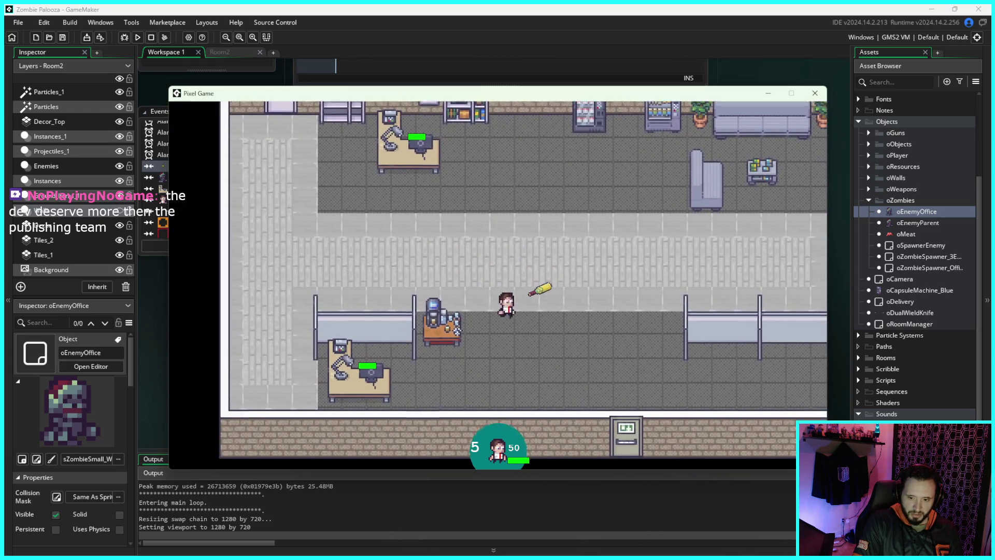
pyautogui.press('w')
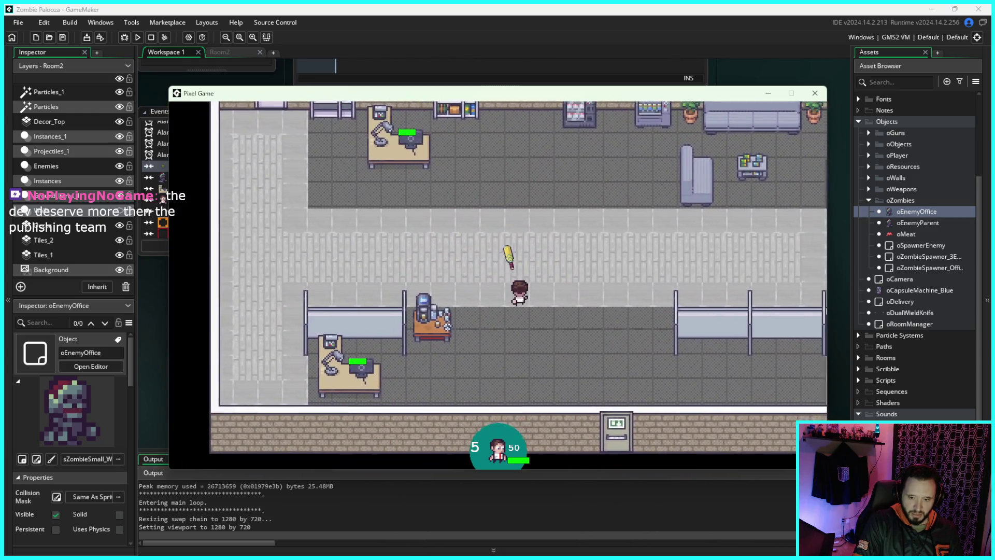
pyautogui.press('a')
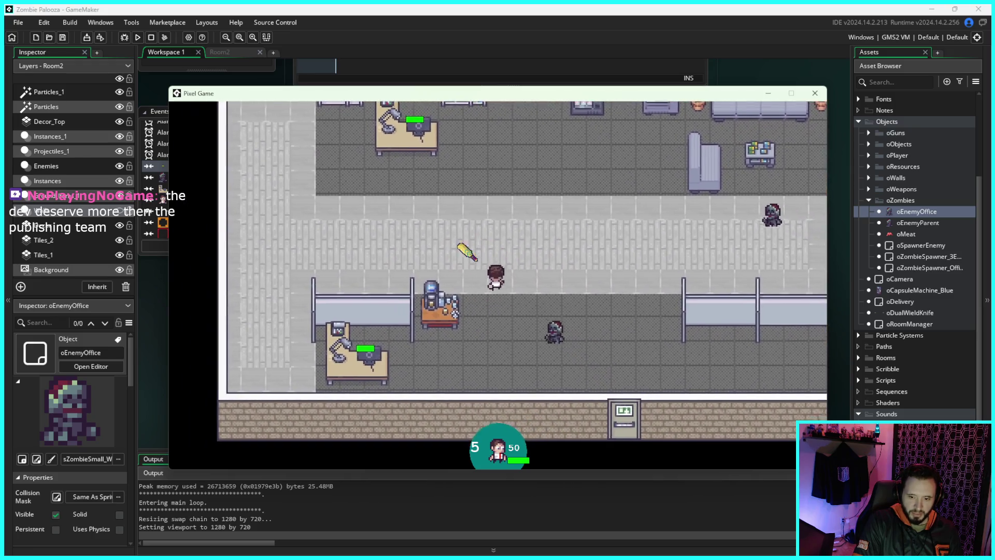
pyautogui.press('s')
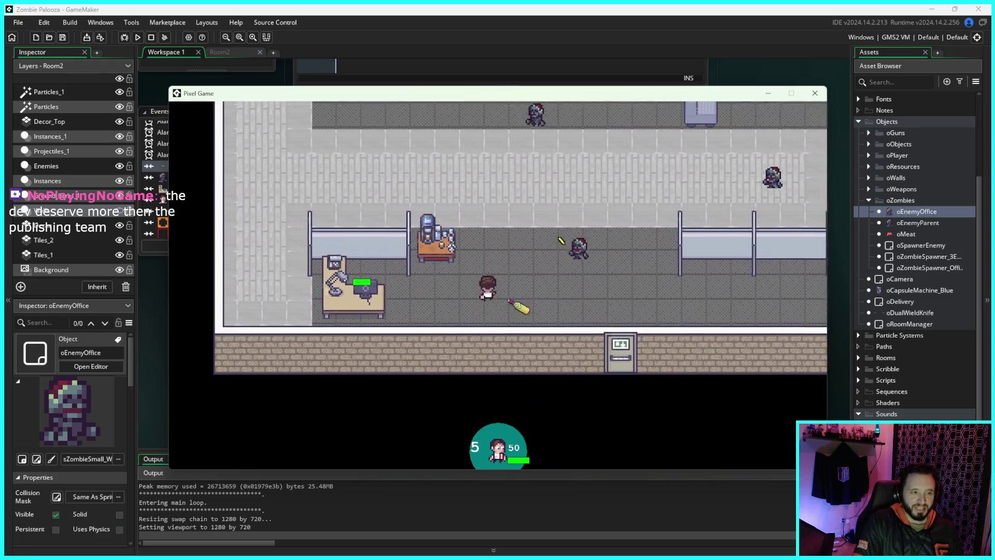
pyautogui.press('d')
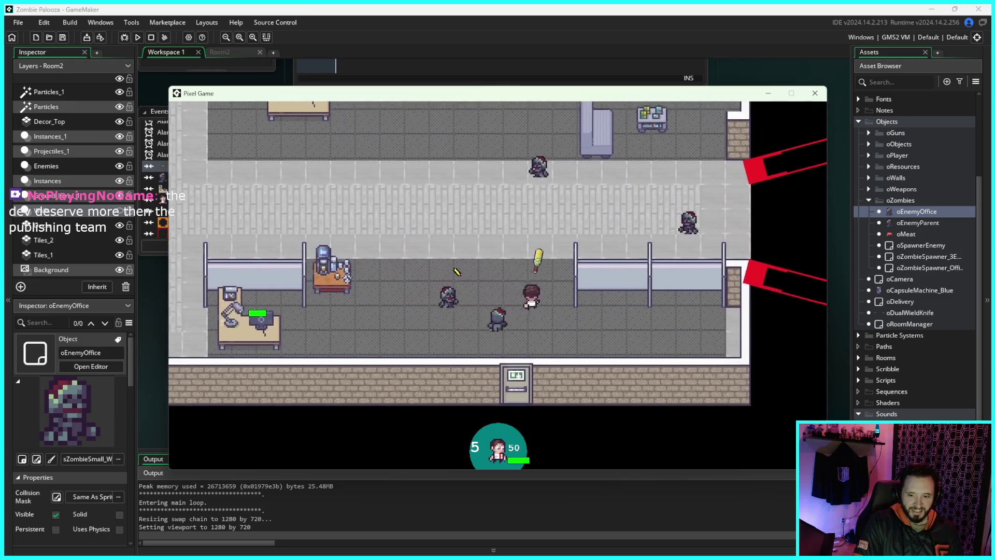
pyautogui.press('w')
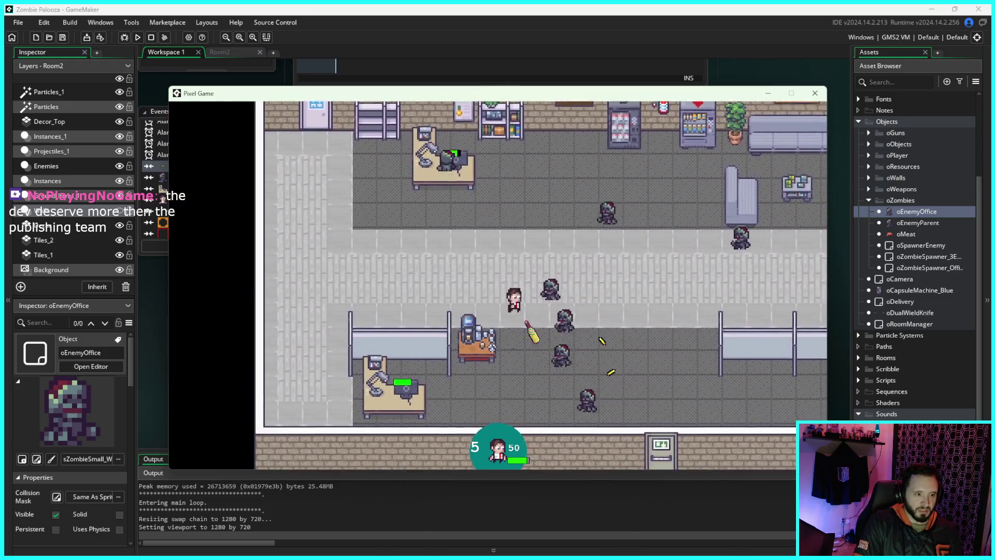
# Step: Shoot zombies while moving to hear the hit sounds, then close the Pixel Game window
pyautogui.press('d')
pyautogui.press('s')
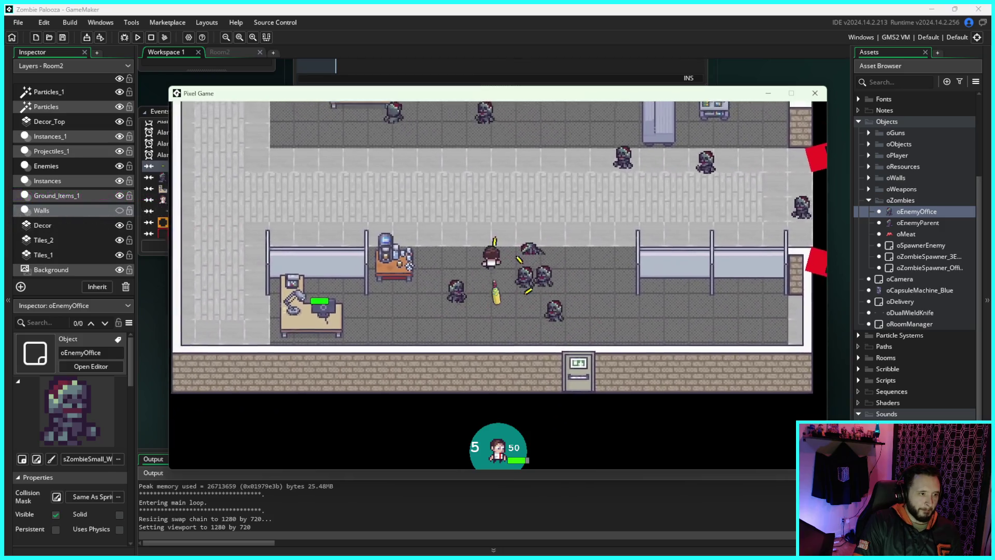
pyautogui.press('w')
pyautogui.press('a')
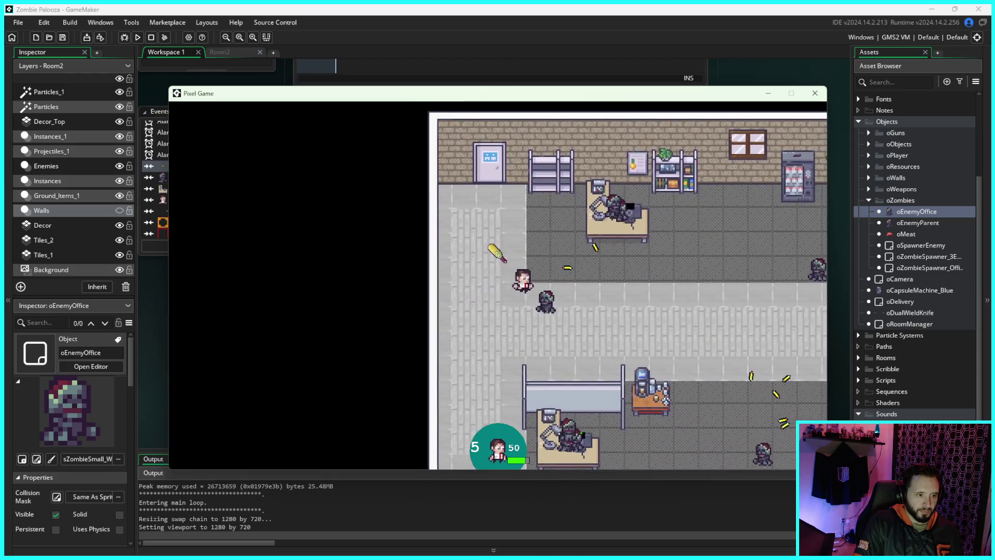
pyautogui.press('s')
pyautogui.press('d')
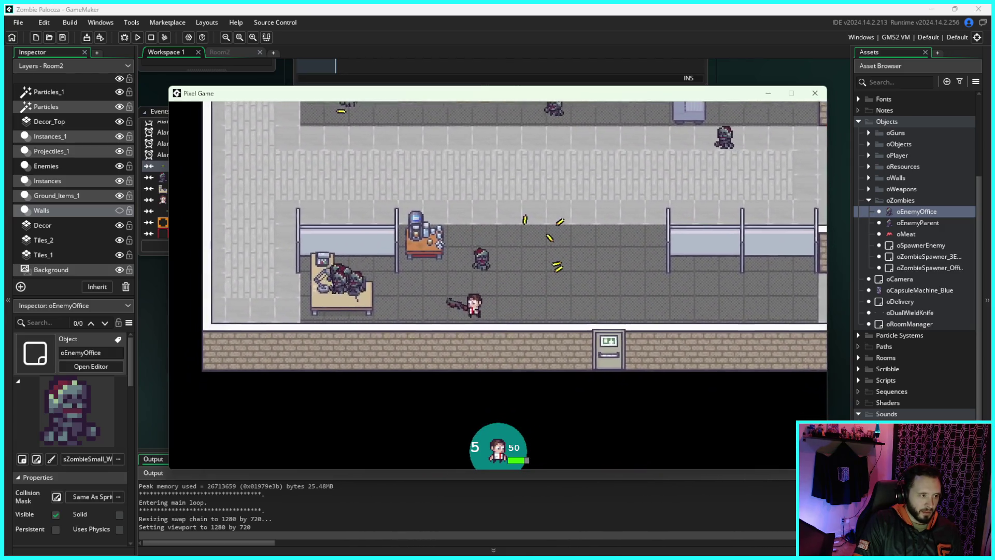
pyautogui.press('w')
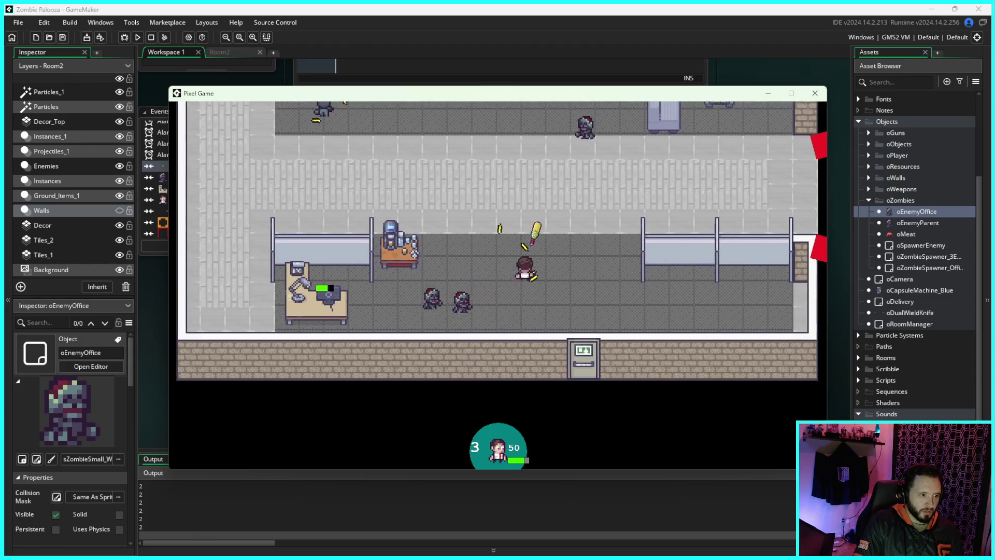
pyautogui.press('w')
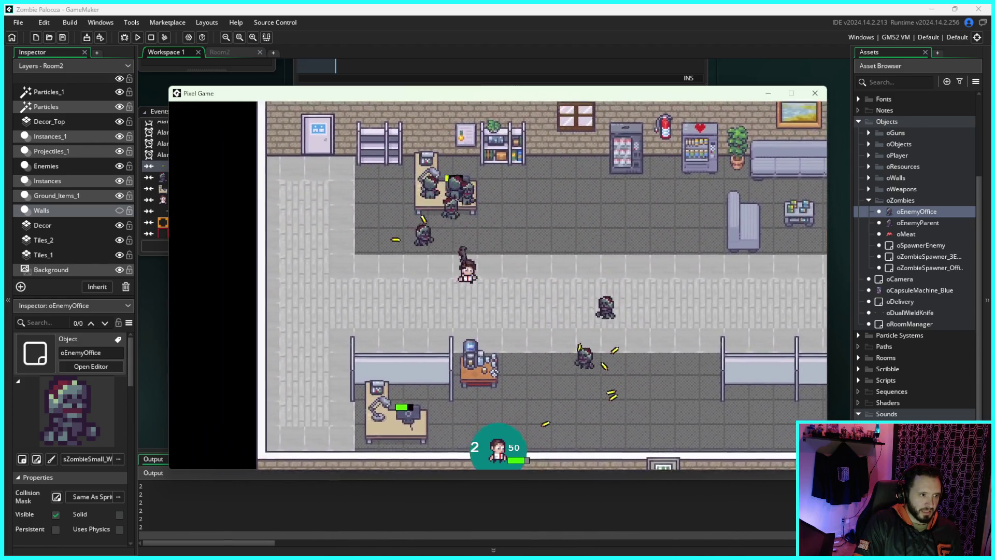
pyautogui.press('a')
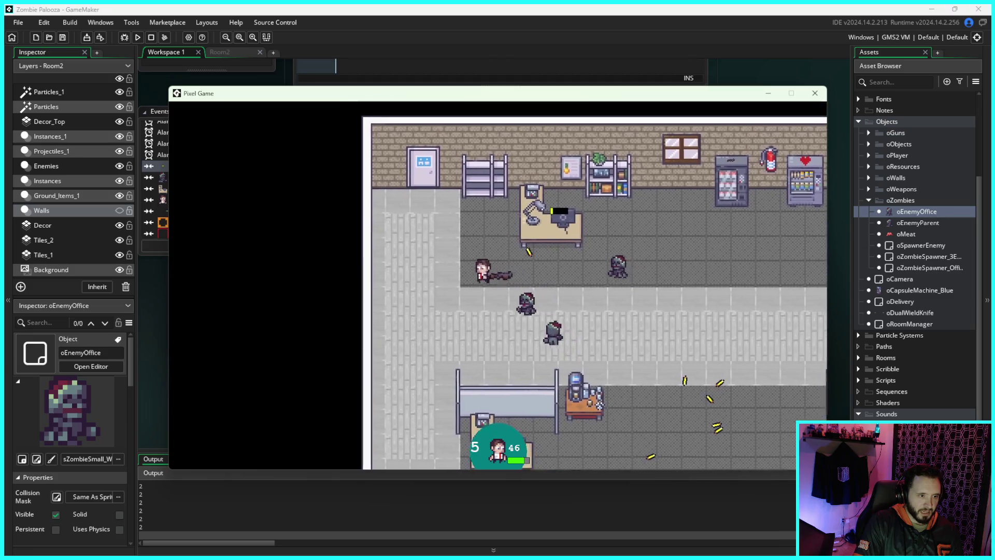
pyautogui.press('d')
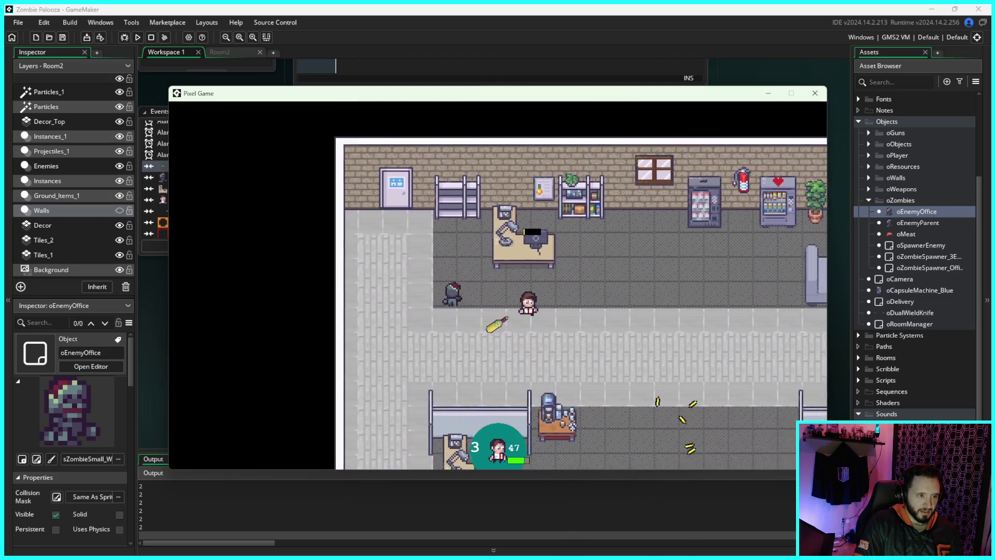
pyautogui.press('s')
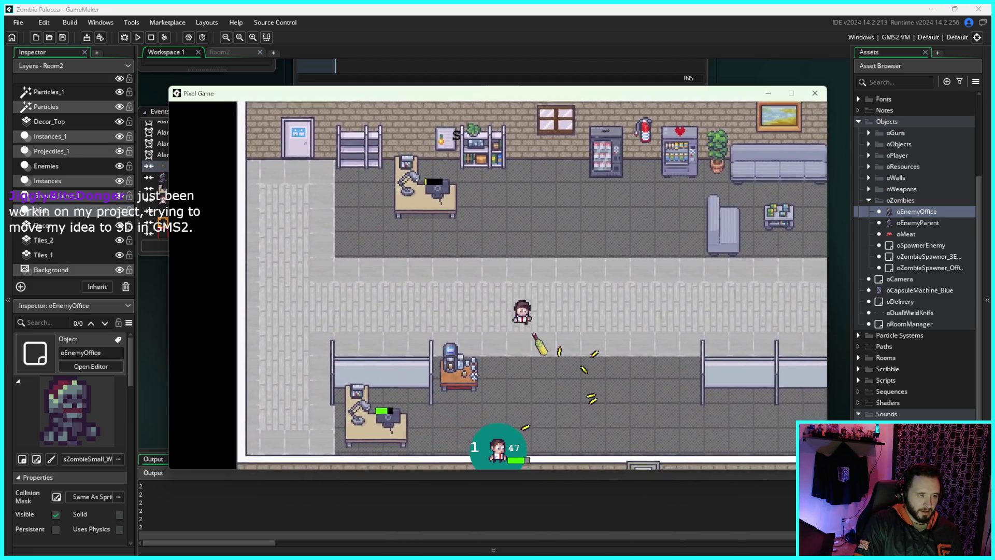
pyautogui.press('s')
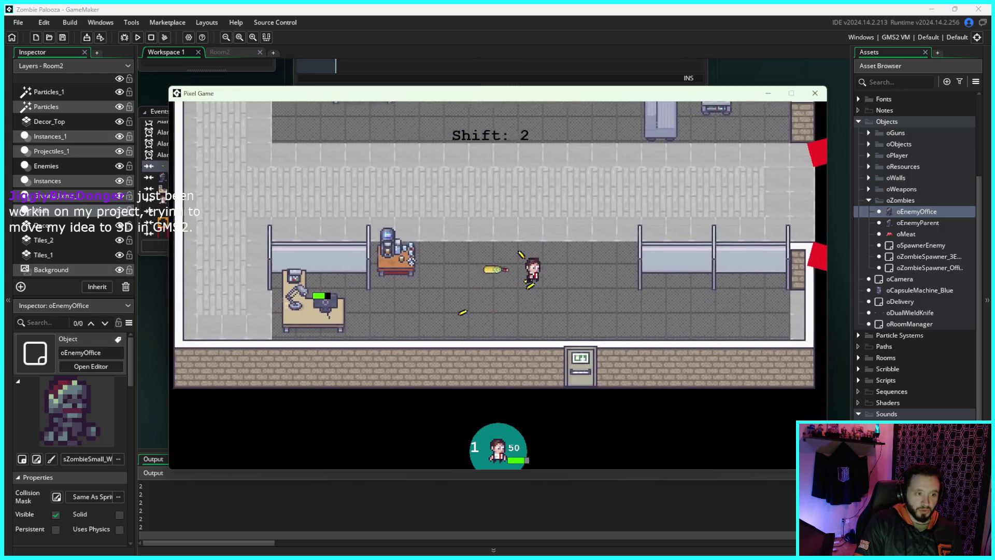
pyautogui.press('a')
pyautogui.press('s')
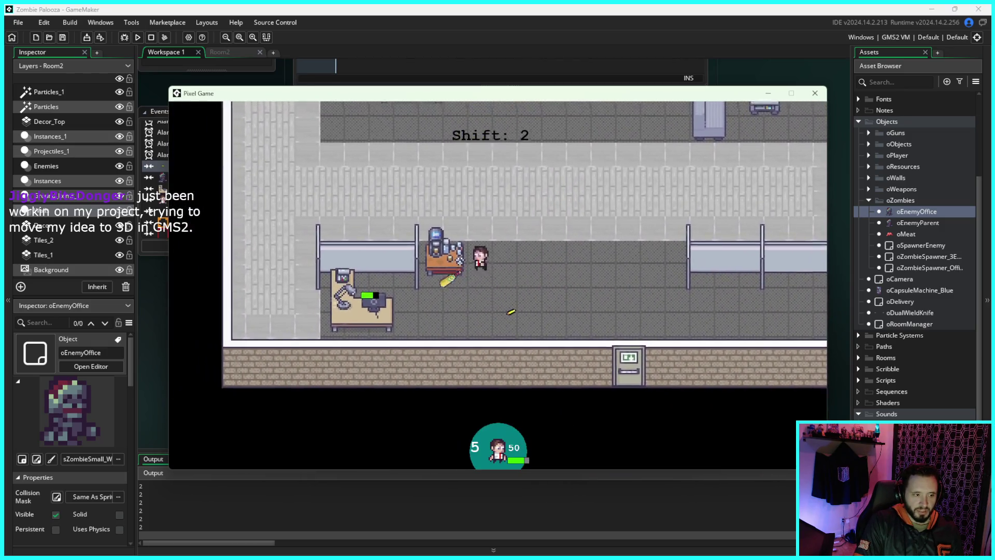
pyautogui.press('w')
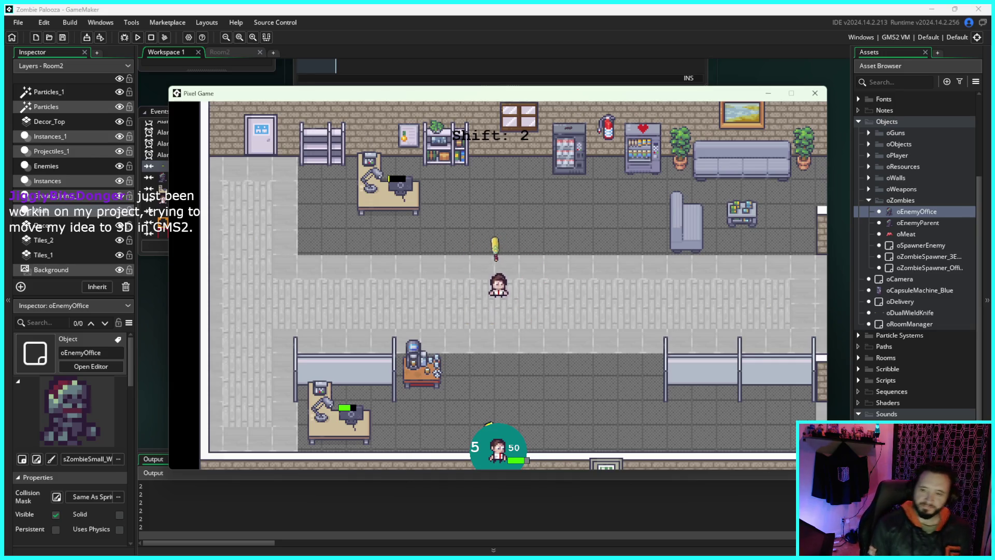
pyautogui.press('w')
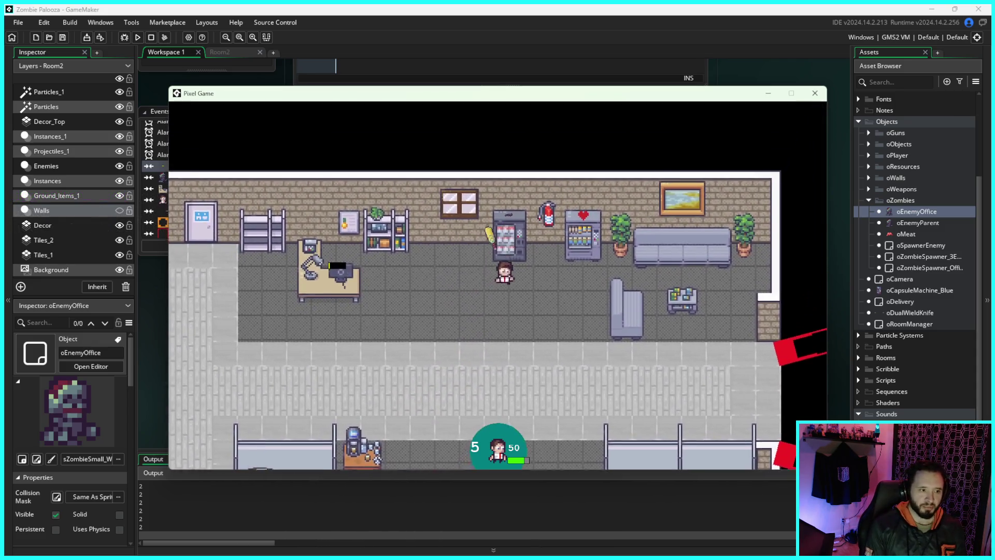
pyautogui.press('s')
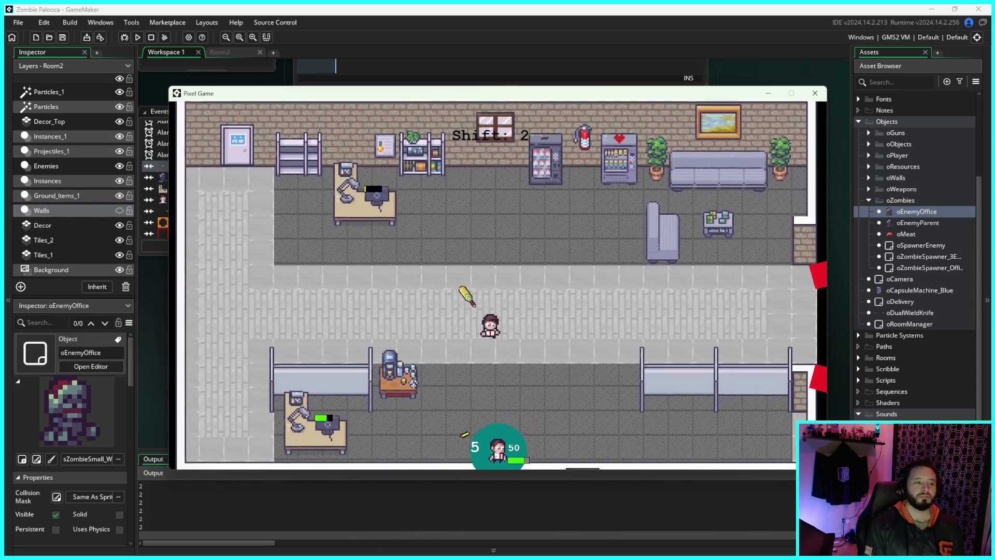
pyautogui.press('s')
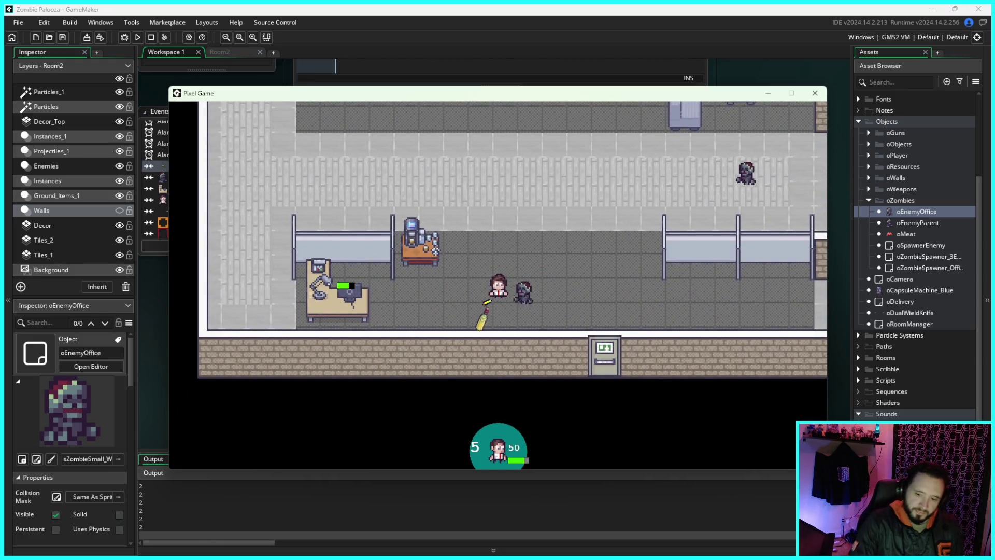
pyautogui.click(815, 94)
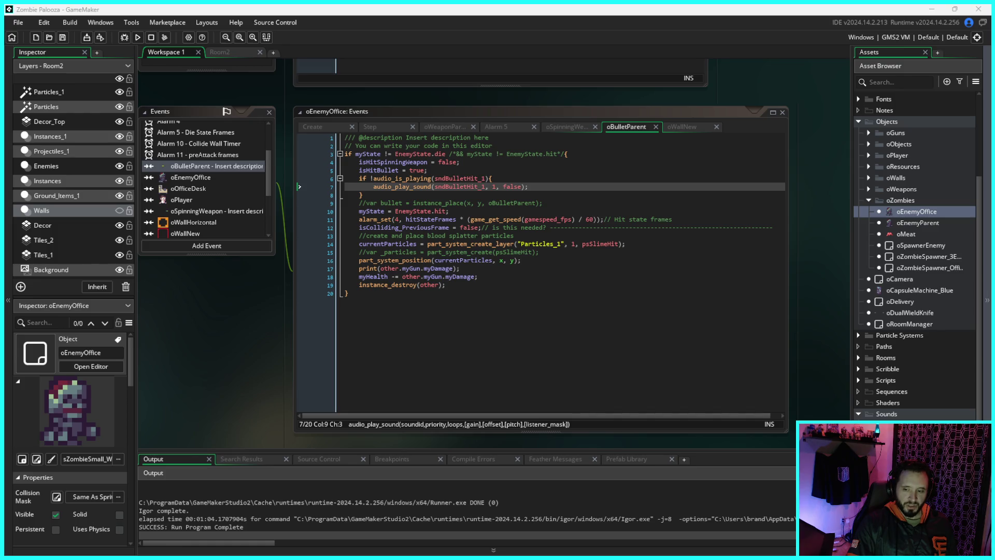
pyautogui.click(452, 290)
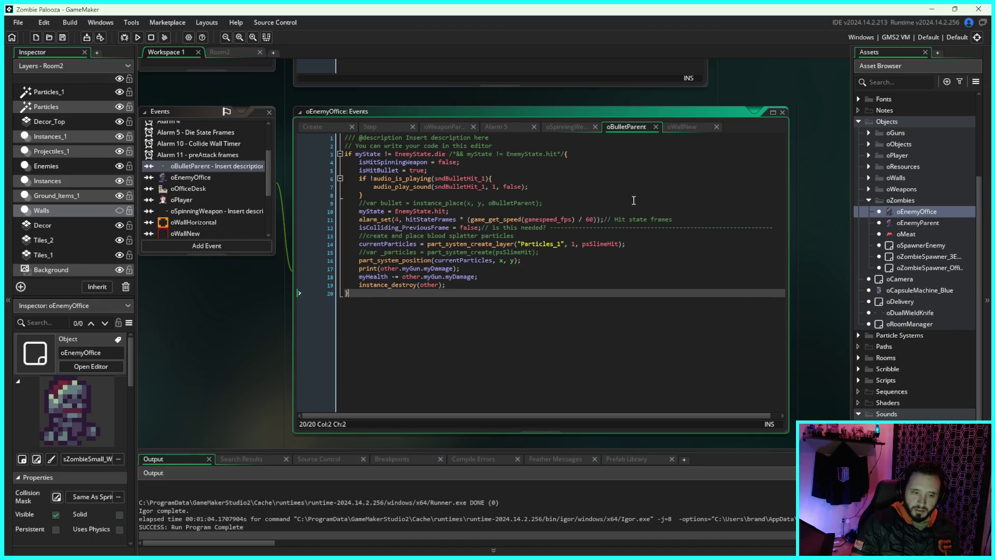
# Step: Switch from the oEnemyOffice code to the Room2 tab showing the office level layout
pyautogui.click(799, 207)
pyautogui.scroll(-1, 799, 210)
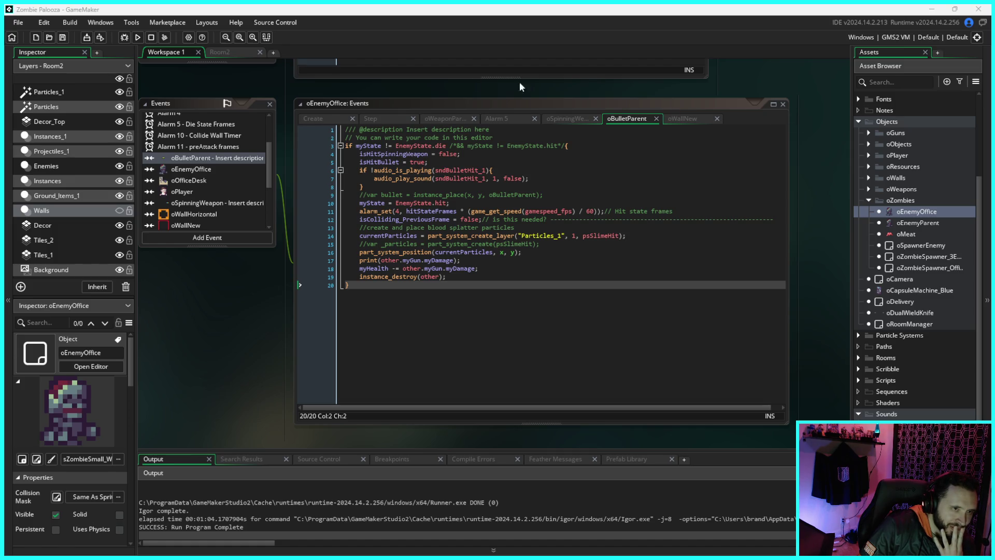
pyautogui.click(241, 53)
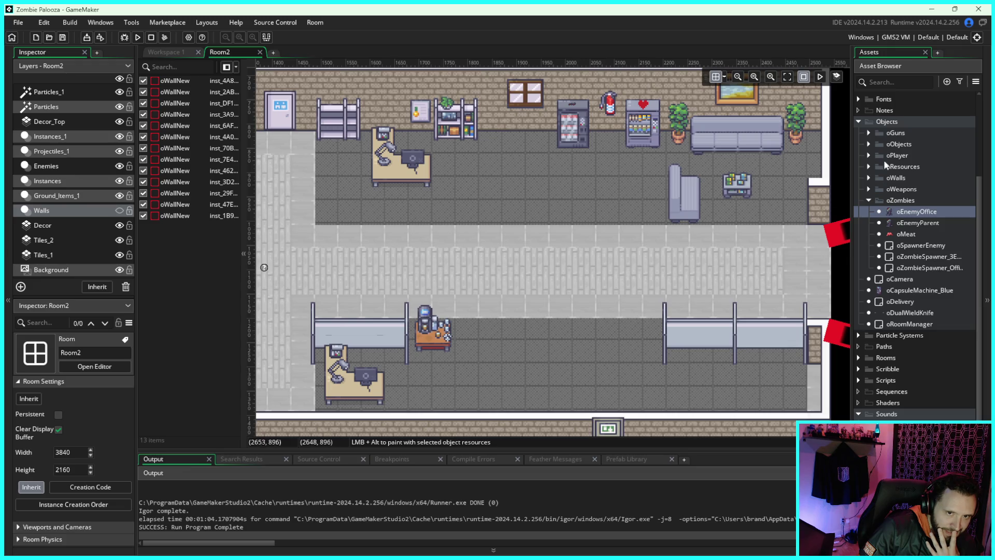
pyautogui.doubleClick(901, 189)
# Step: Pan across the Room2 office layout and collapse the oZombies folder in the Asset Browser
pyautogui.doubleClick(905, 191)
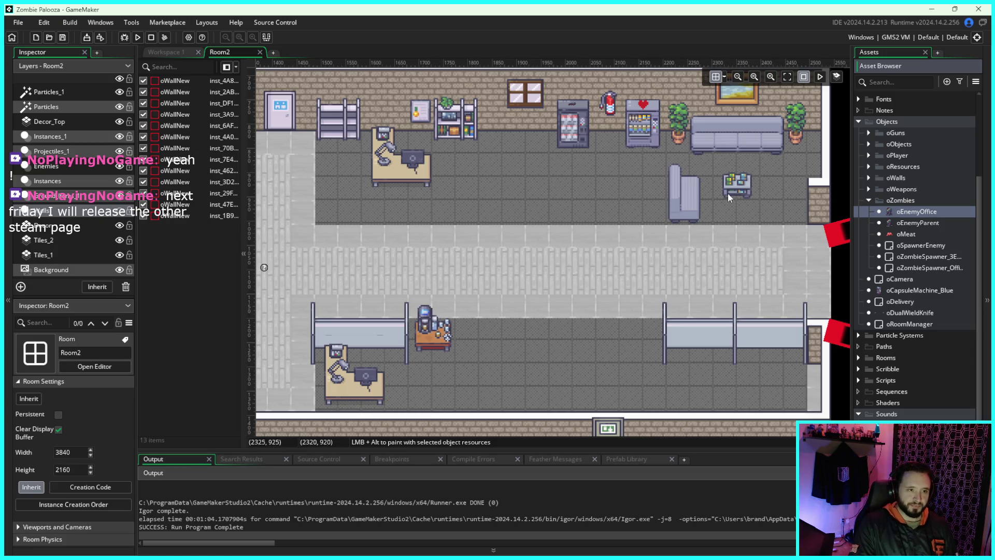
pyautogui.moveTo(726, 204); pyautogui.dragTo(713, 198)
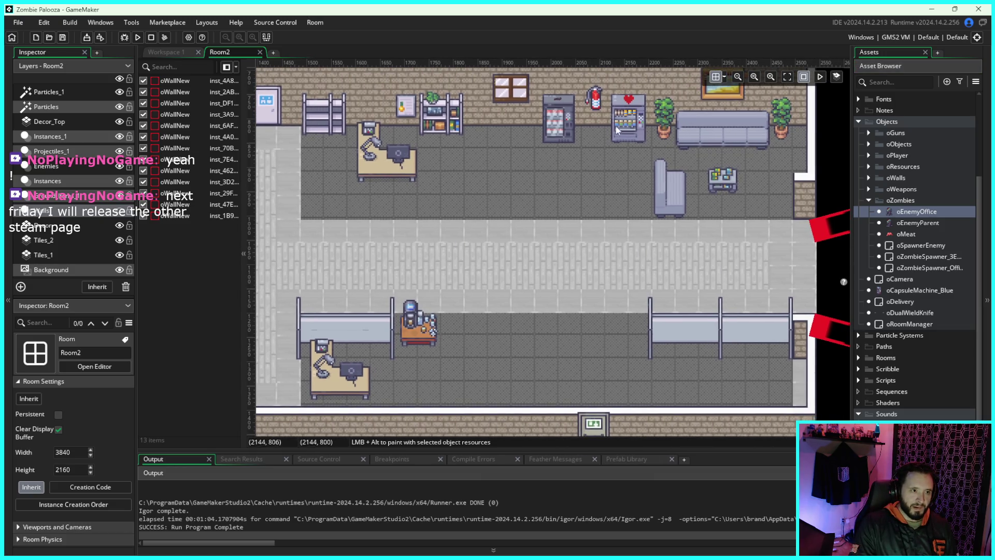
pyautogui.click(869, 201)
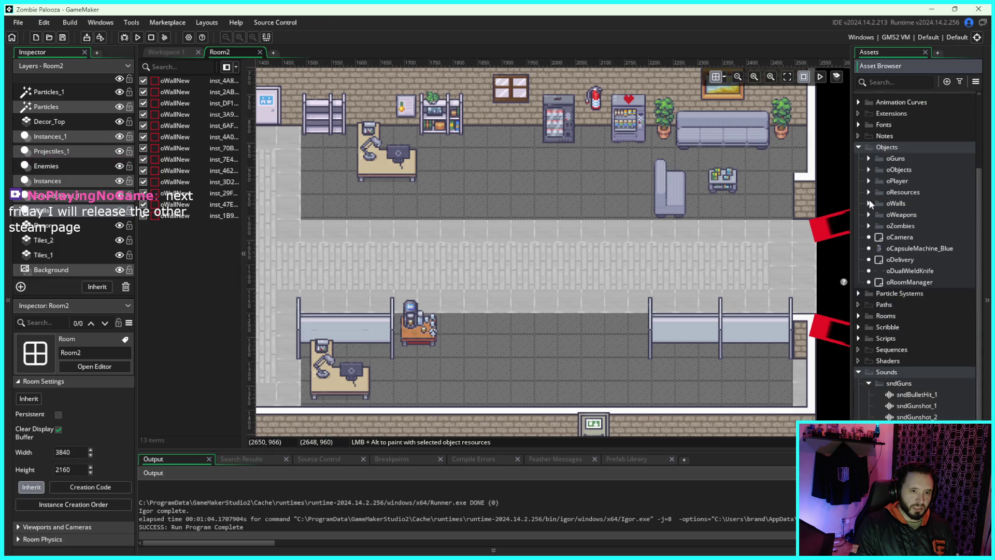
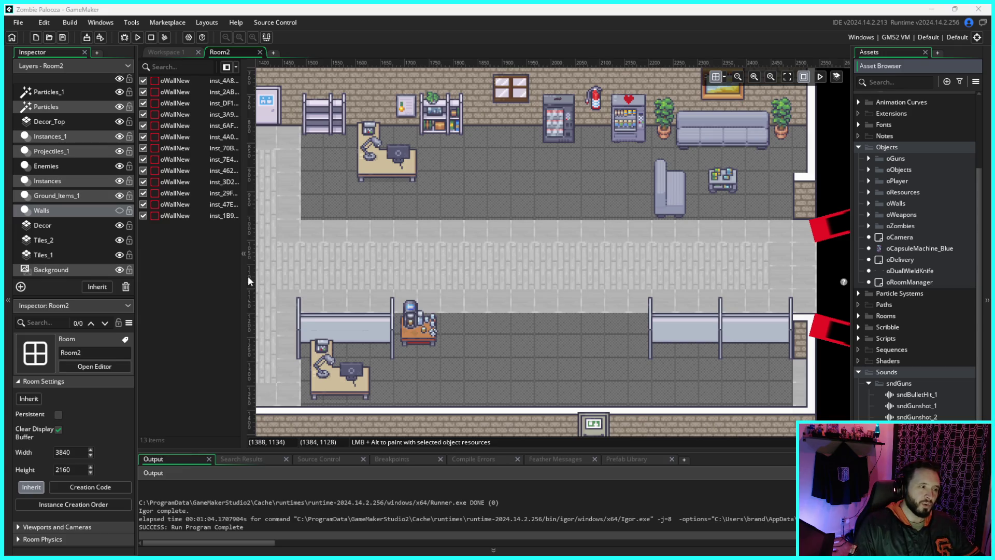
# Step: Widen and pan the office room canvas to show its right edge and bottom wall
pyautogui.moveTo(247, 272); pyautogui.dragTo(241, 273)
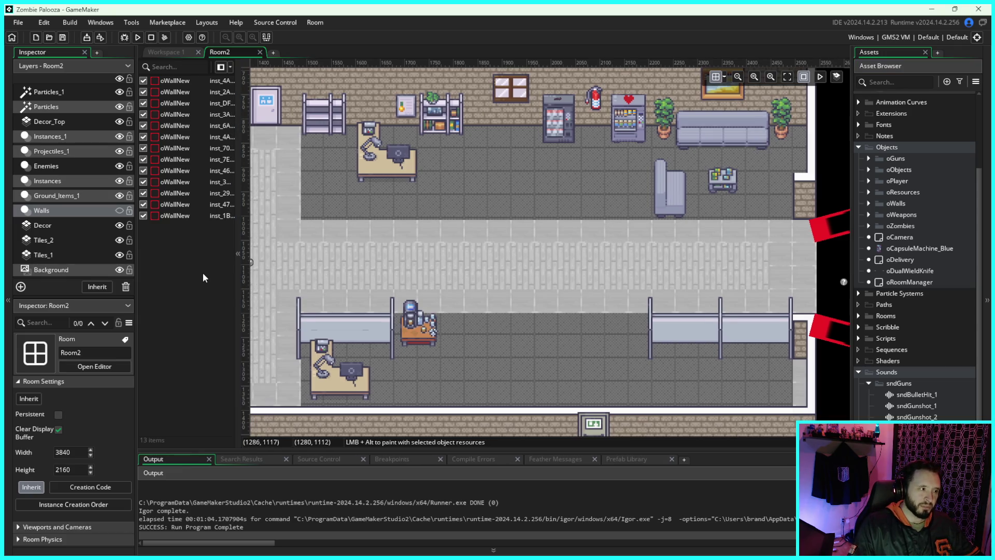
pyautogui.moveTo(641, 260); pyautogui.dragTo(682, 244)
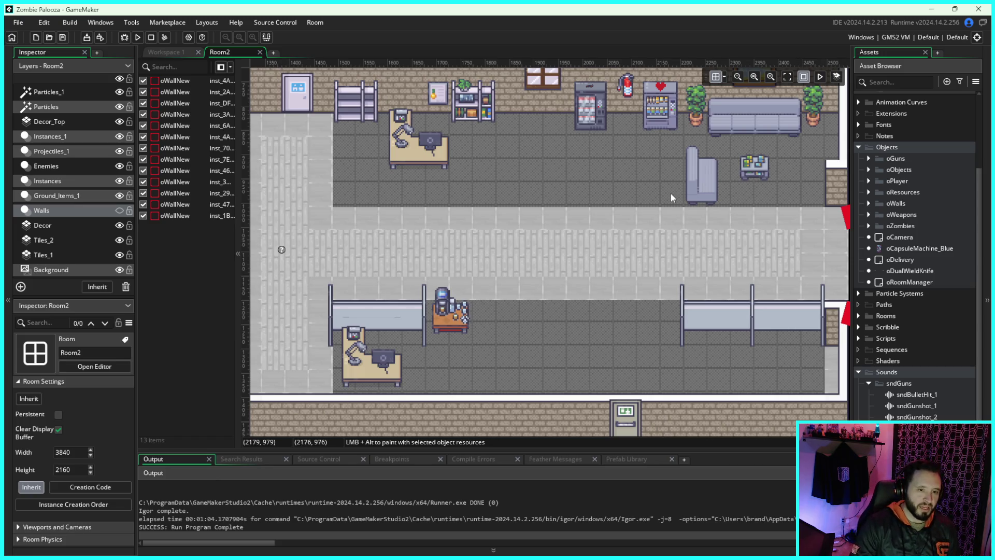
pyautogui.moveTo(646, 240)
pyautogui.mouseDown()
pyautogui.moveTo(553, 226)
pyautogui.moveTo(621, 260)
pyautogui.mouseUp()
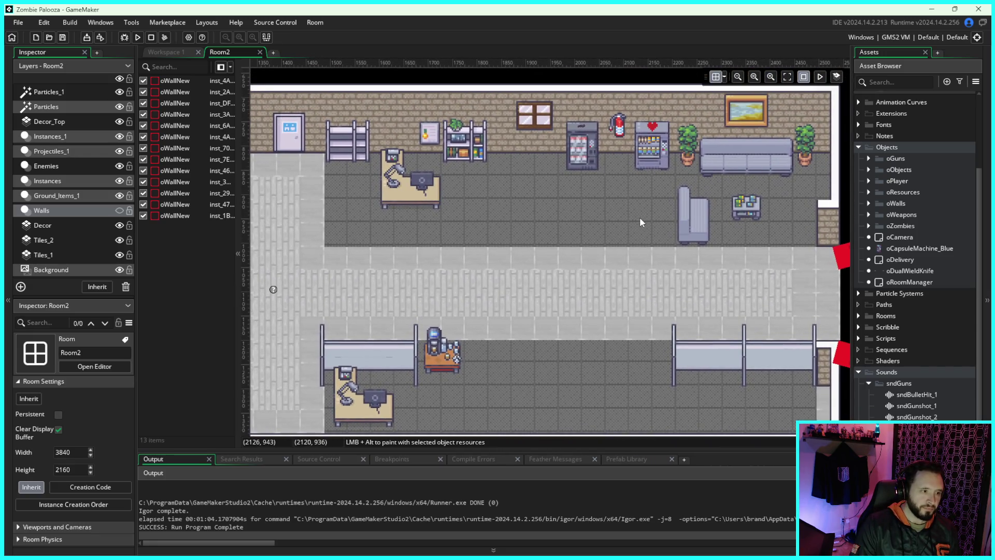
pyautogui.moveTo(640, 219); pyautogui.dragTo(649, 184)
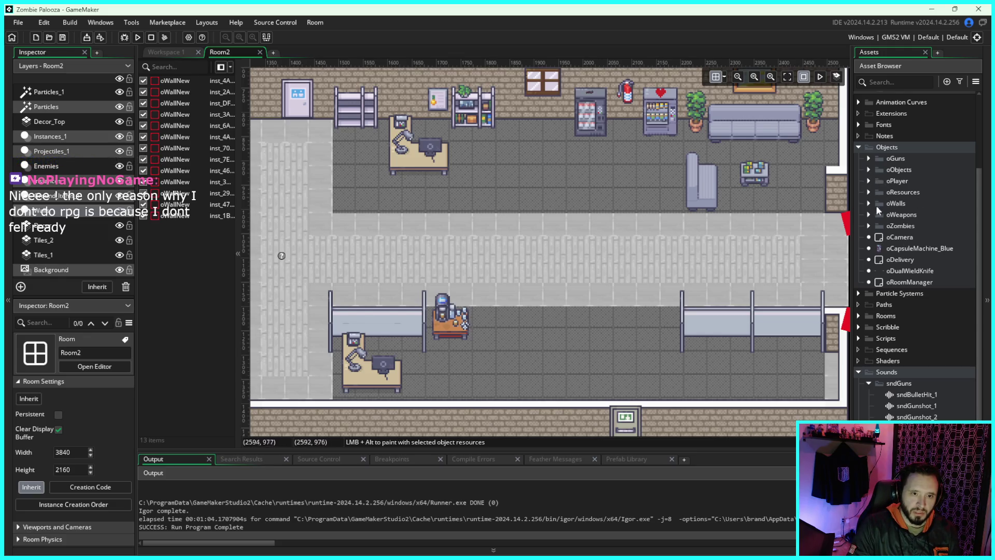
# Step: Open the oPlayer object from its asset group so its code is visible
pyautogui.click(868, 181)
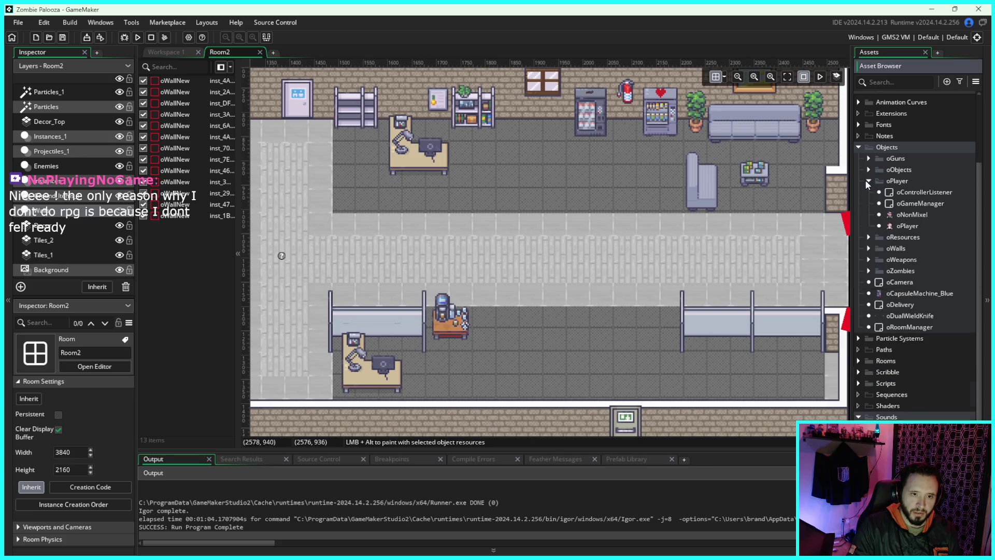
pyautogui.doubleClick(911, 226)
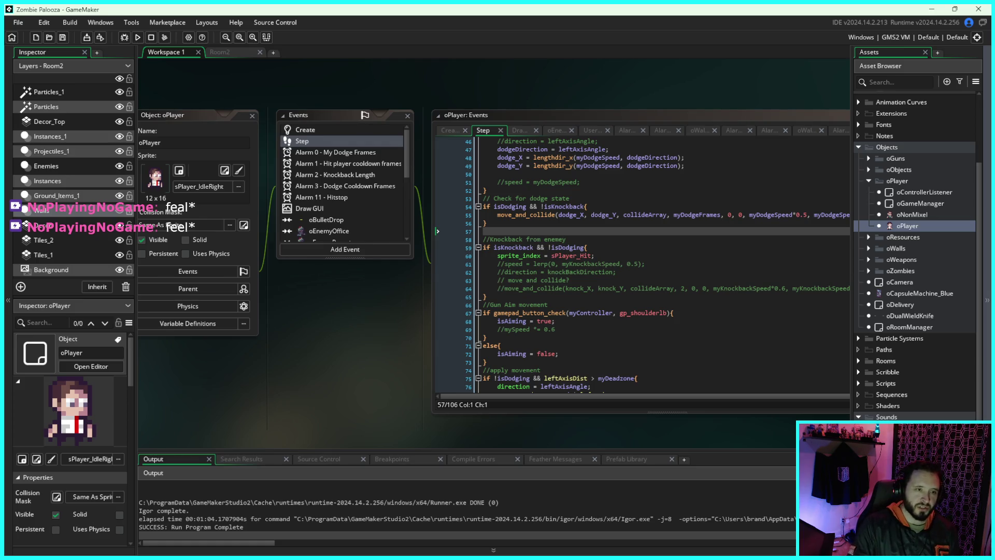
pyautogui.moveTo(764, 95); pyautogui.dragTo(699, 87)
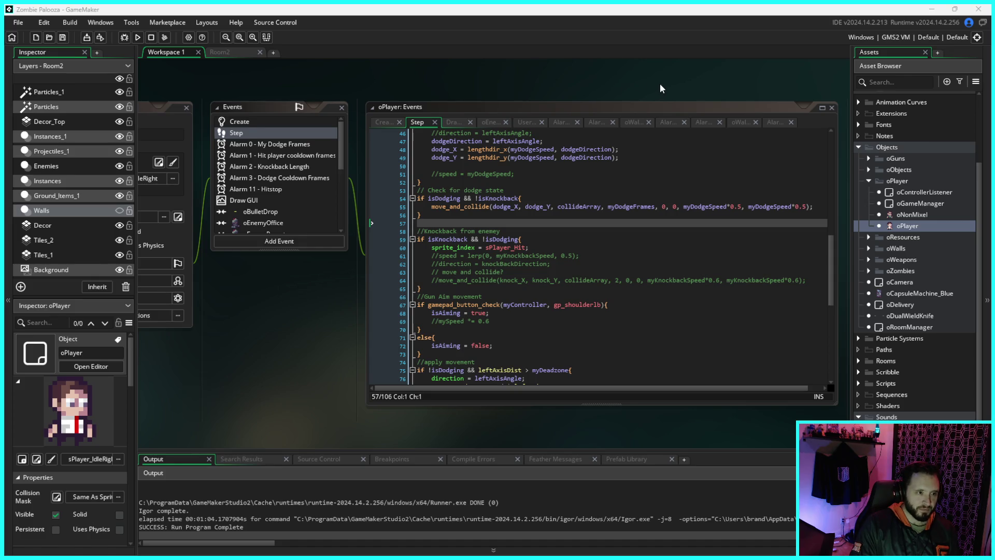
# Step: Scroll through the oPlayer Step movement code, then run a build of Zombie Palooza
pyautogui.hscroll(2, 660, 83)
pyautogui.scroll(-2, 684, 402)
pyautogui.scroll(-7, 638, 238)
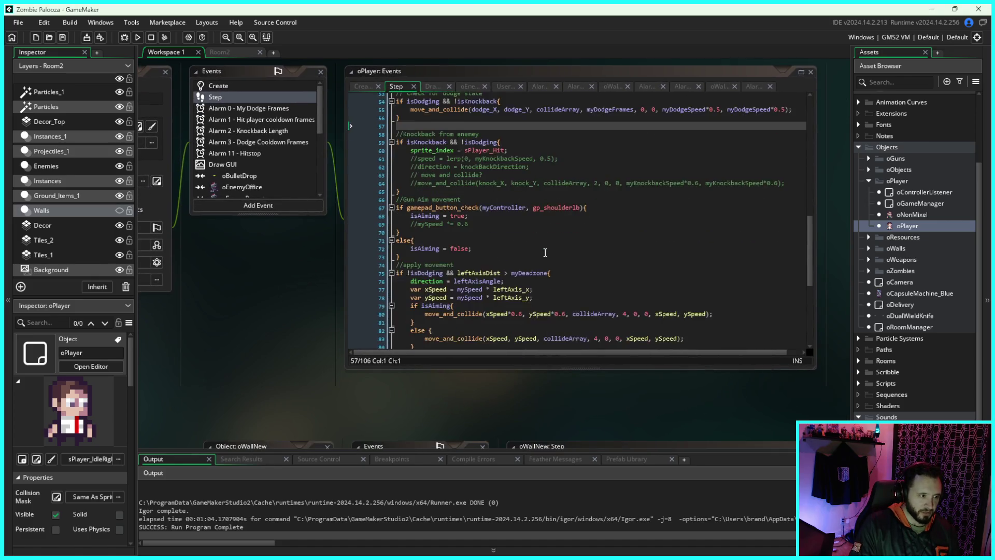
pyautogui.scroll(-3, 638, 237)
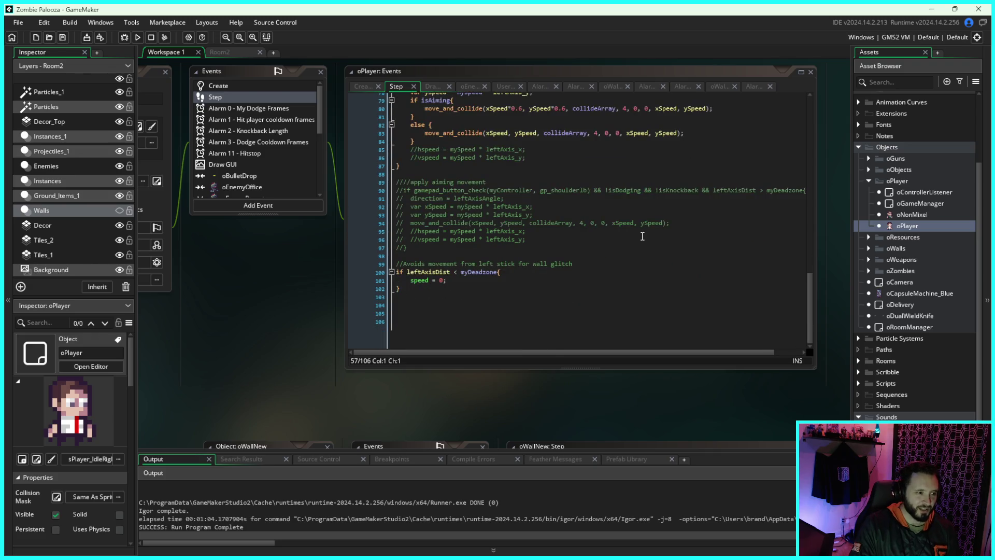
pyautogui.scroll(10, 679, 273)
pyautogui.scroll(-6, 679, 273)
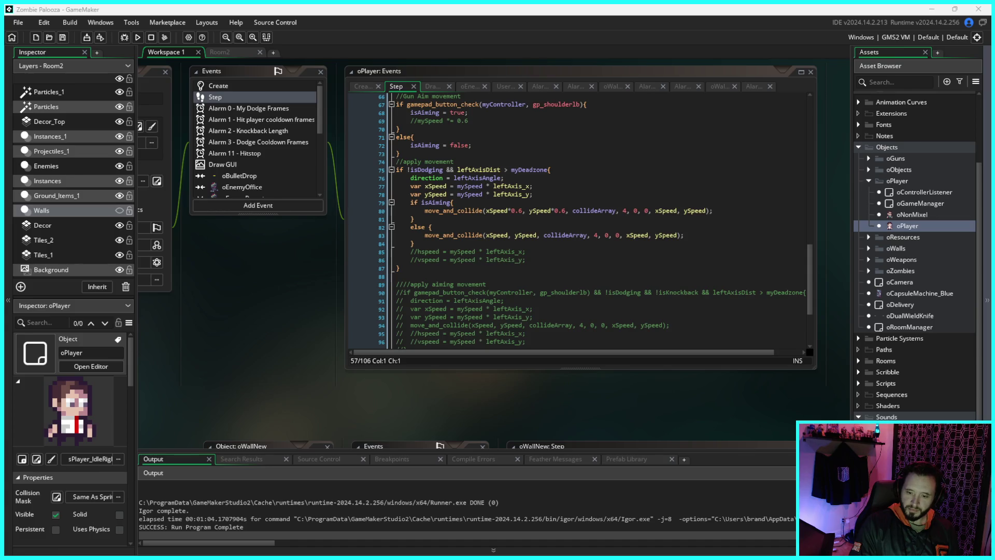
pyautogui.scroll(1, 306, 280)
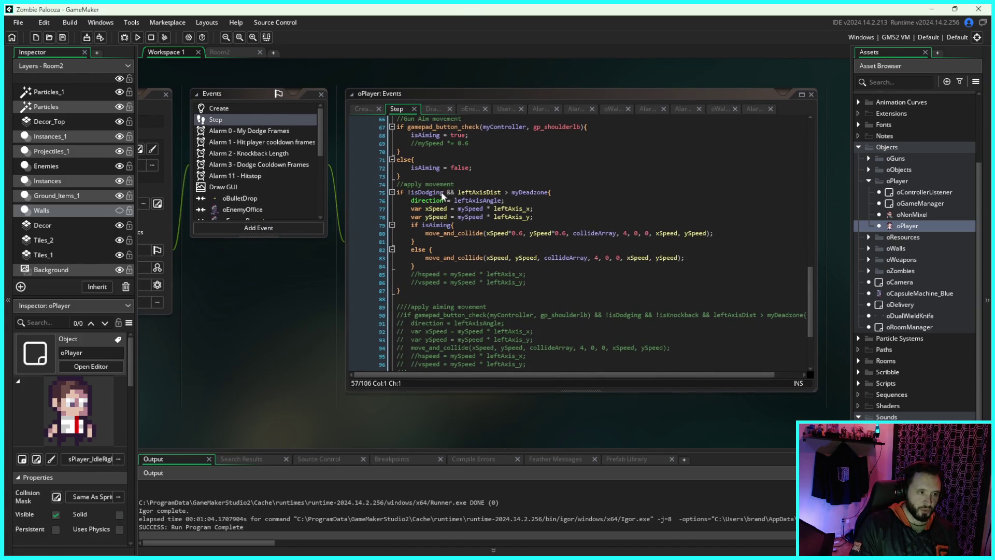
pyautogui.click(137, 37)
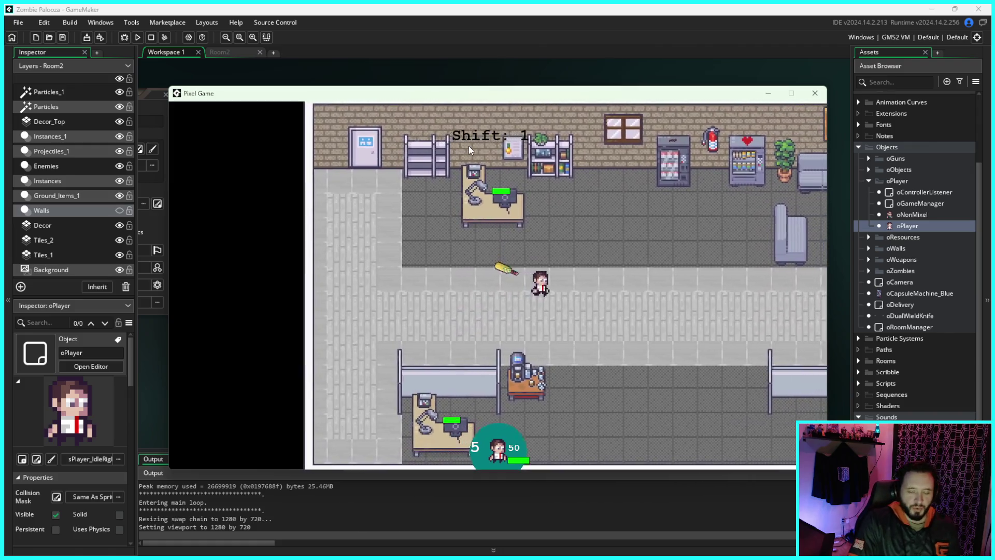
# Step: Walk the player with WASD through the office room and corridor toward the zombies
pyautogui.press('d')
pyautogui.press('s')
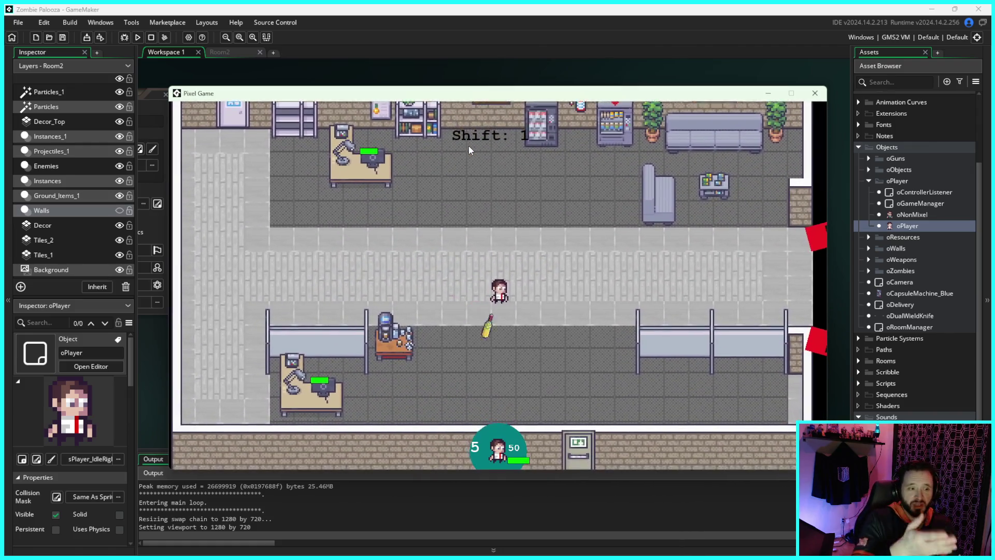
pyautogui.press('d')
pyautogui.press('s')
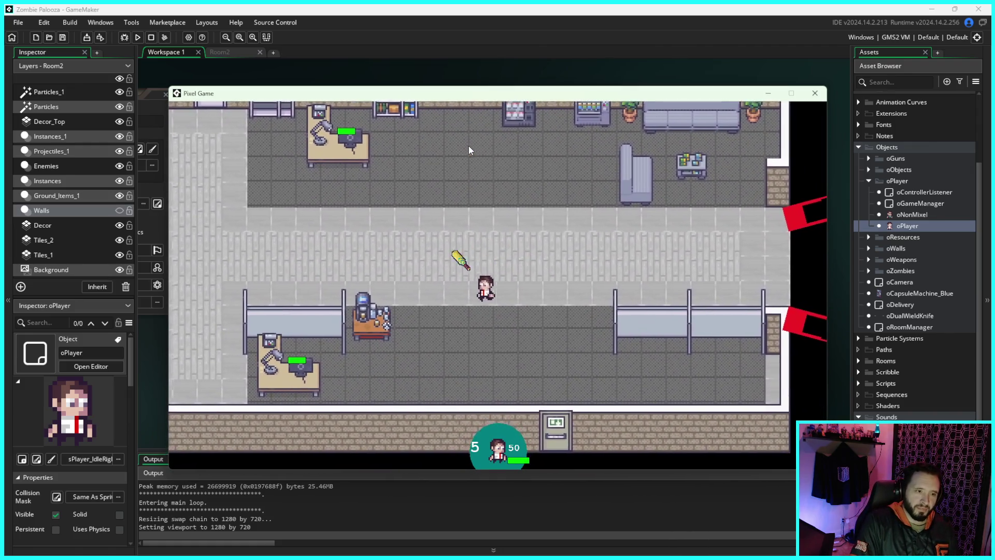
pyautogui.press('d')
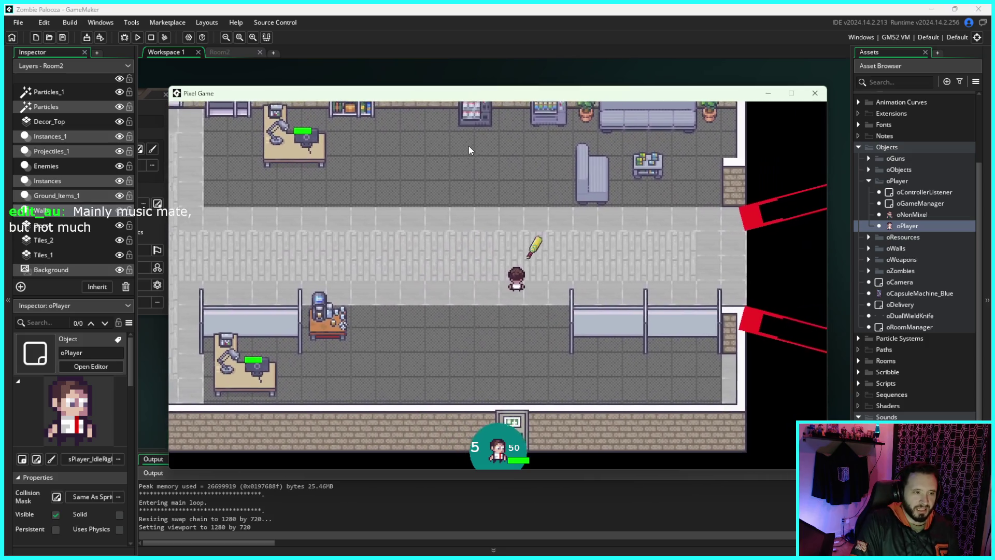
pyautogui.press('w')
pyautogui.press('d')
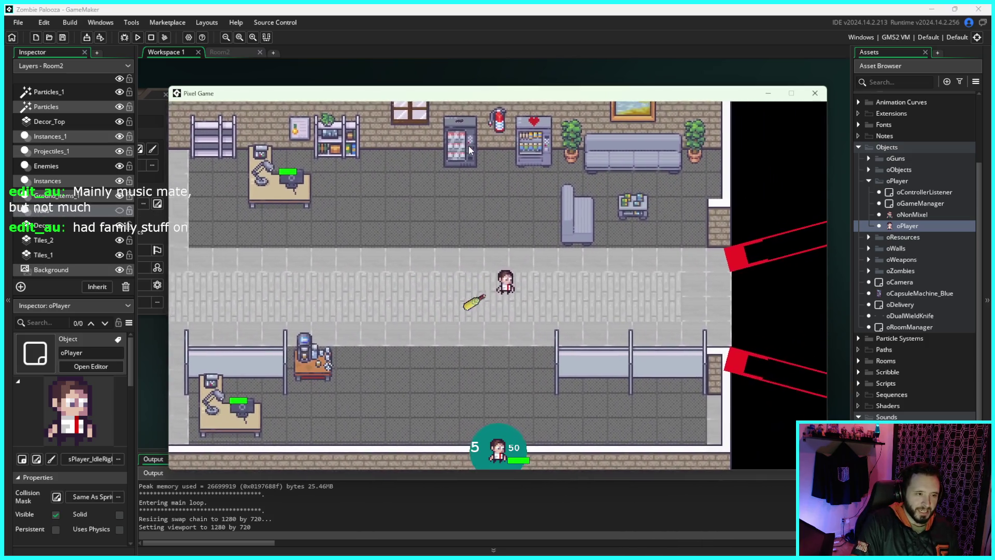
pyautogui.press('a')
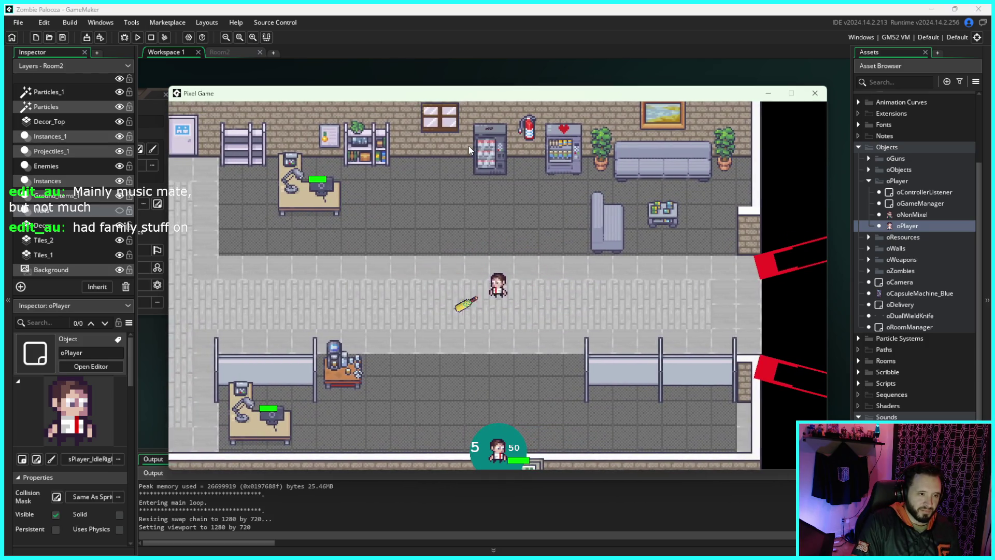
pyautogui.press('a')
pyautogui.press('d')
pyautogui.press('s')
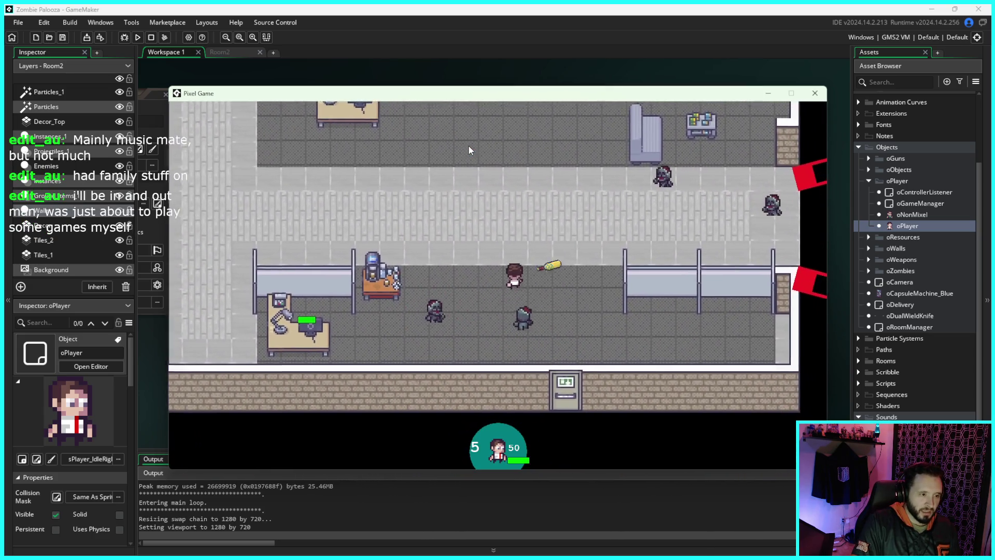
pyautogui.press('w')
pyautogui.press('a')
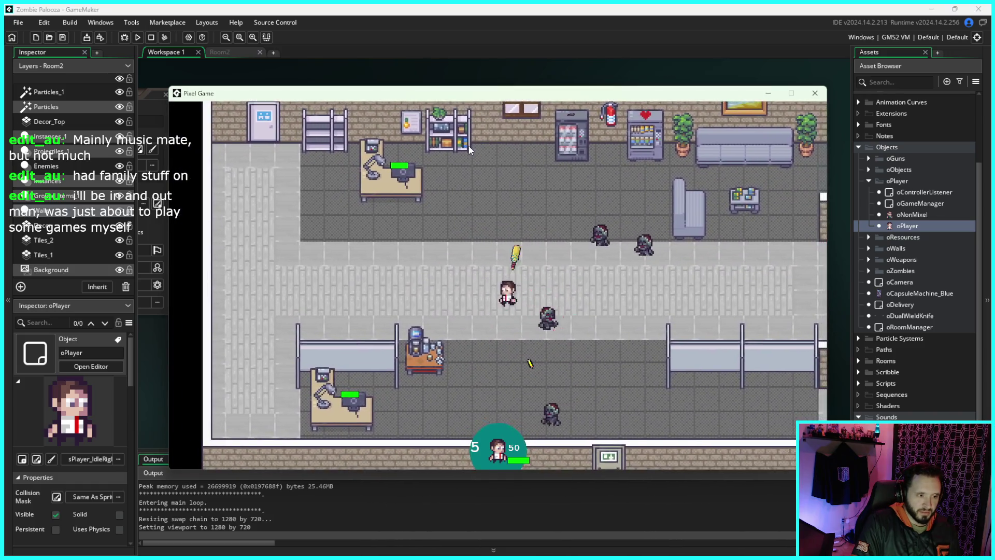
pyautogui.press('s')
pyautogui.press('d')
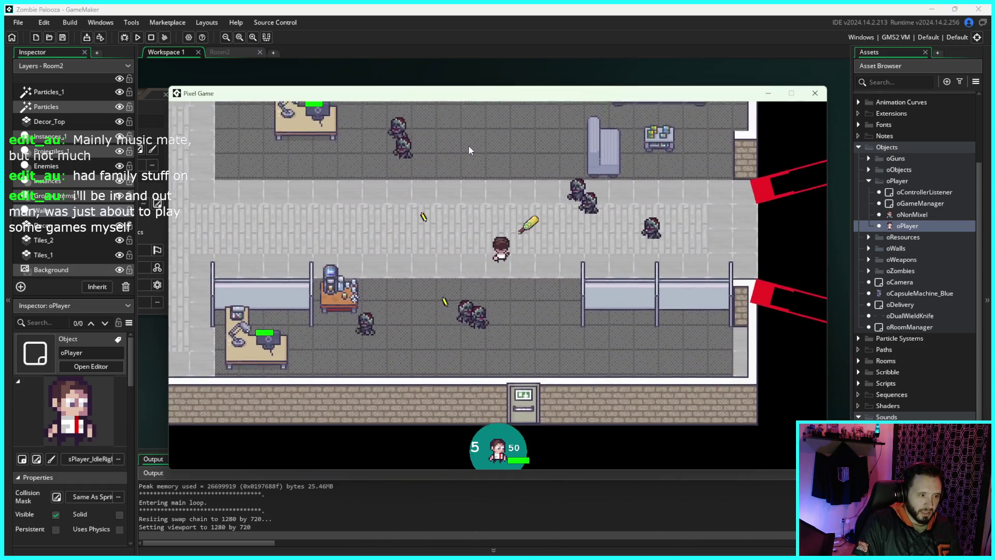
# Step: Fight zombies with the starting gun, drop and regain a weapon, then close the game window
pyautogui.press('w')
pyautogui.press('a')
pyautogui.press('s')
pyautogui.press('d')
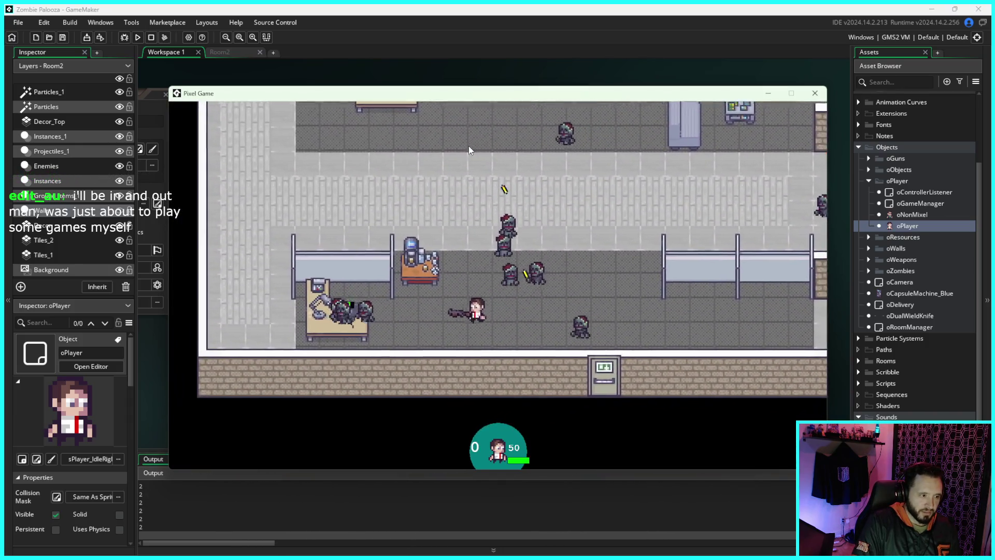
pyautogui.press('d')
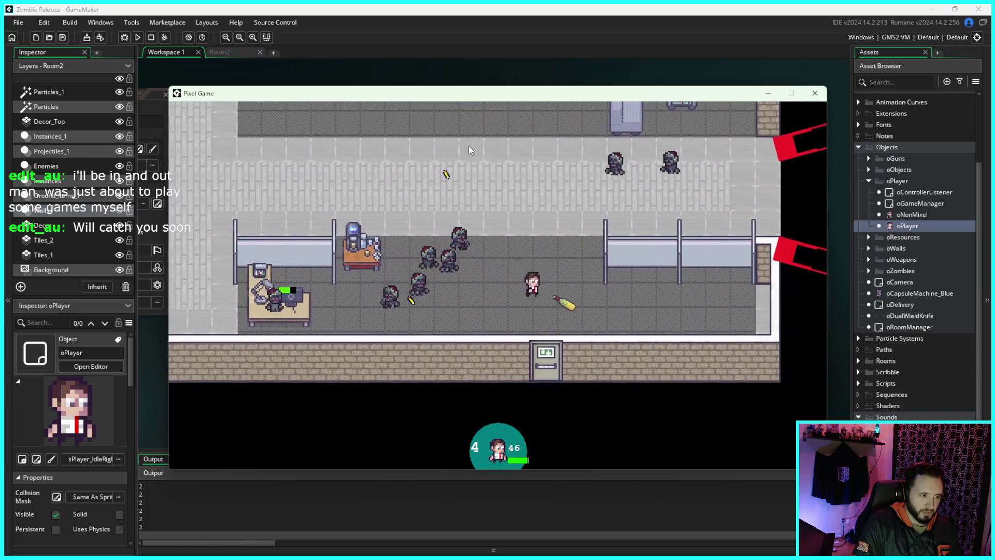
pyautogui.press('a')
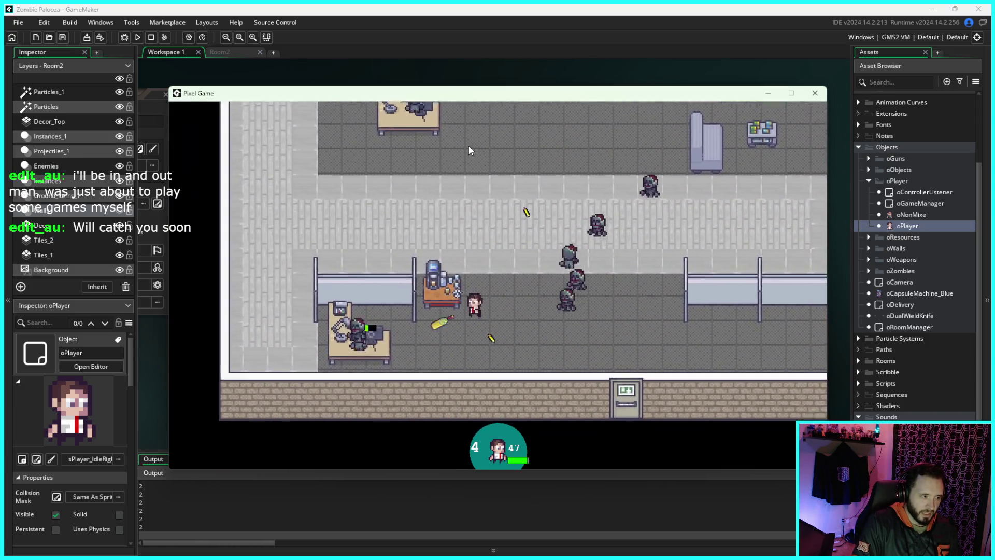
pyautogui.press('d')
pyautogui.press('s')
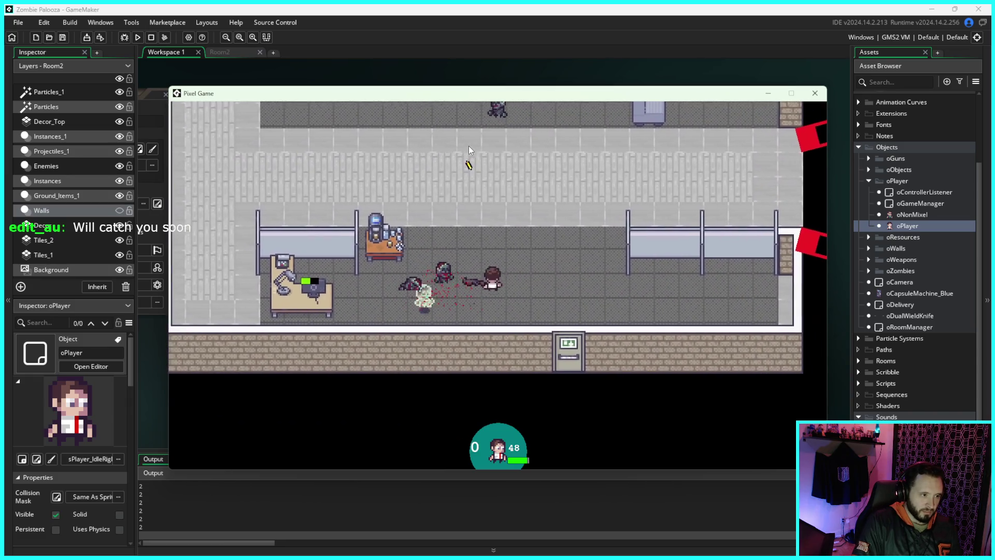
pyautogui.press('w')
pyautogui.press('a')
pyautogui.press('s')
pyautogui.press('s')
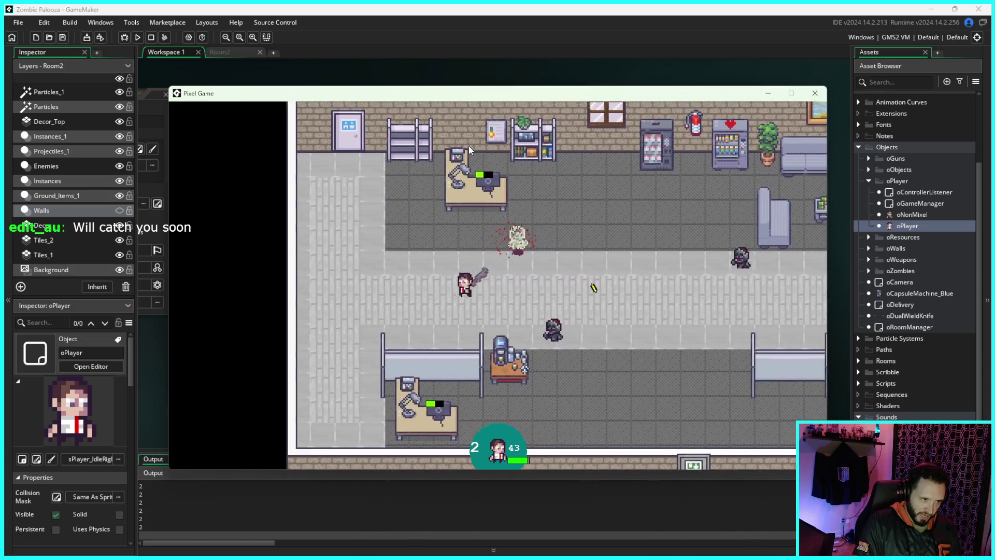
pyautogui.press('a')
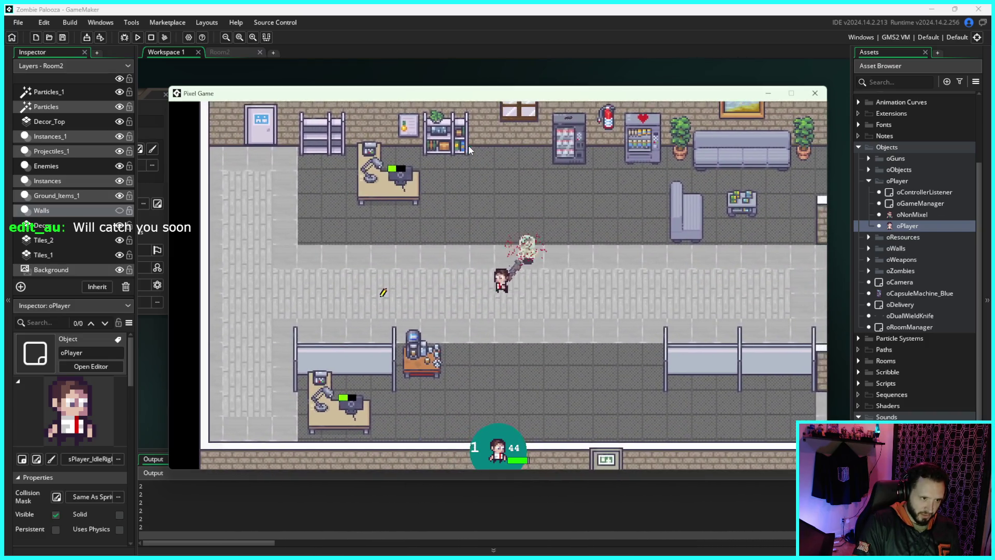
pyautogui.press('a')
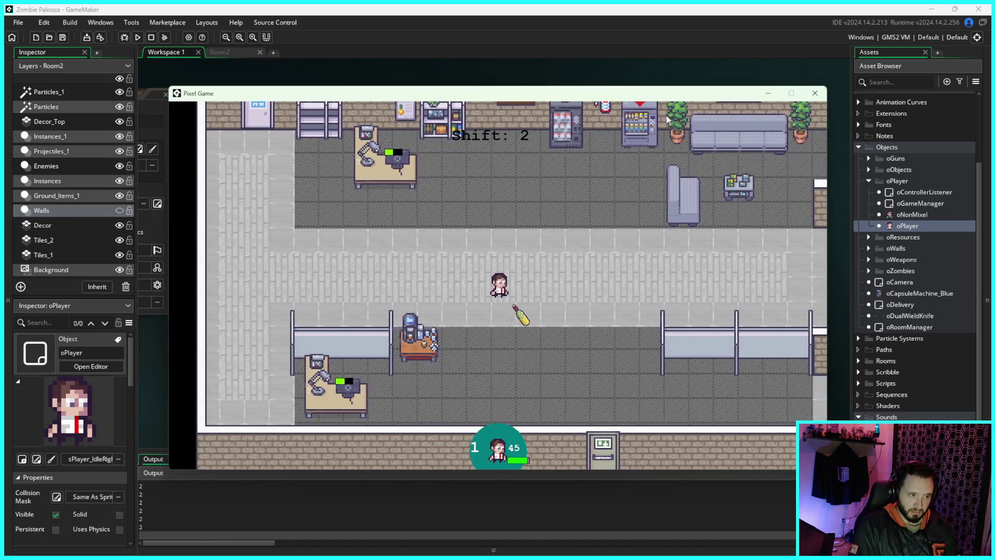
pyautogui.click(814, 94)
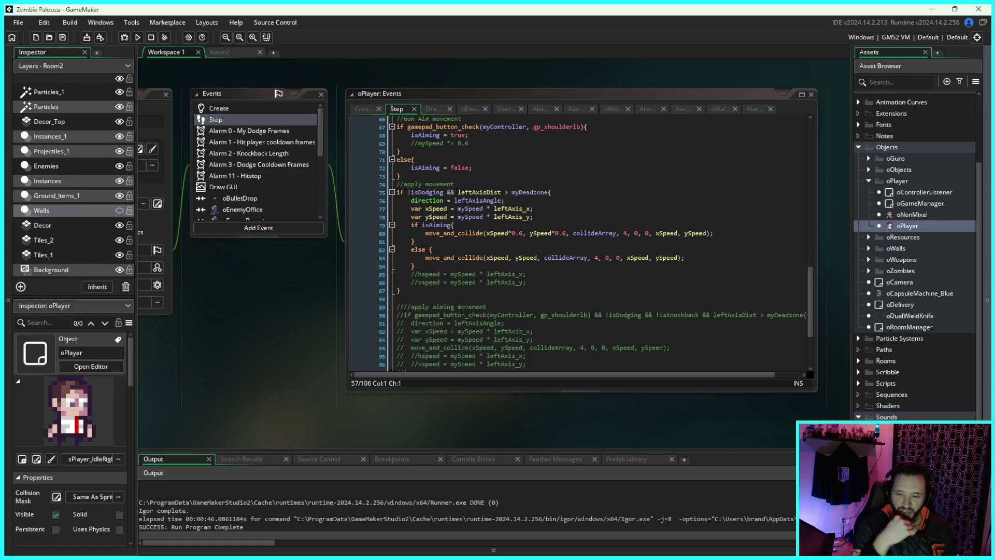
pyautogui.scroll(-3, 527, 273)
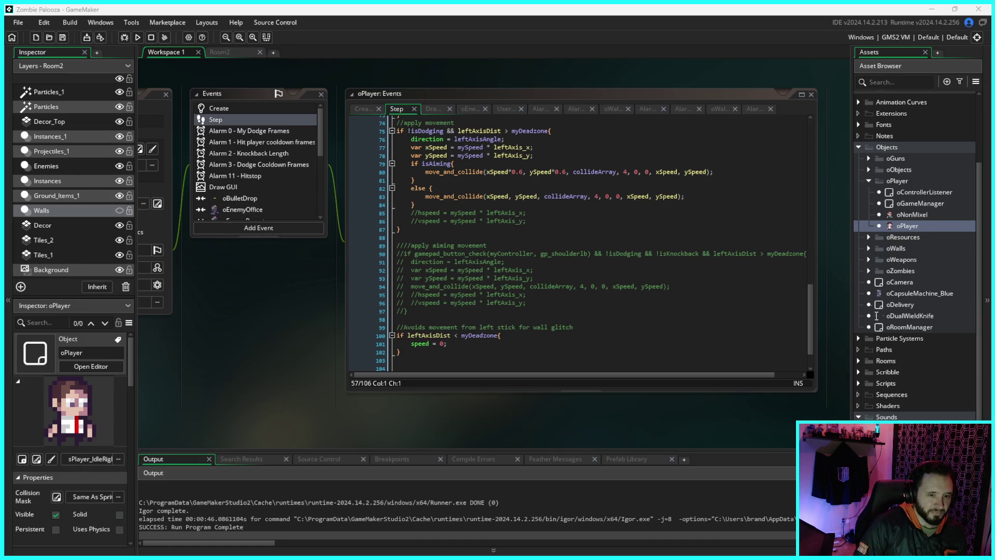
pyautogui.moveTo(801, 77); pyautogui.dragTo(753, 84)
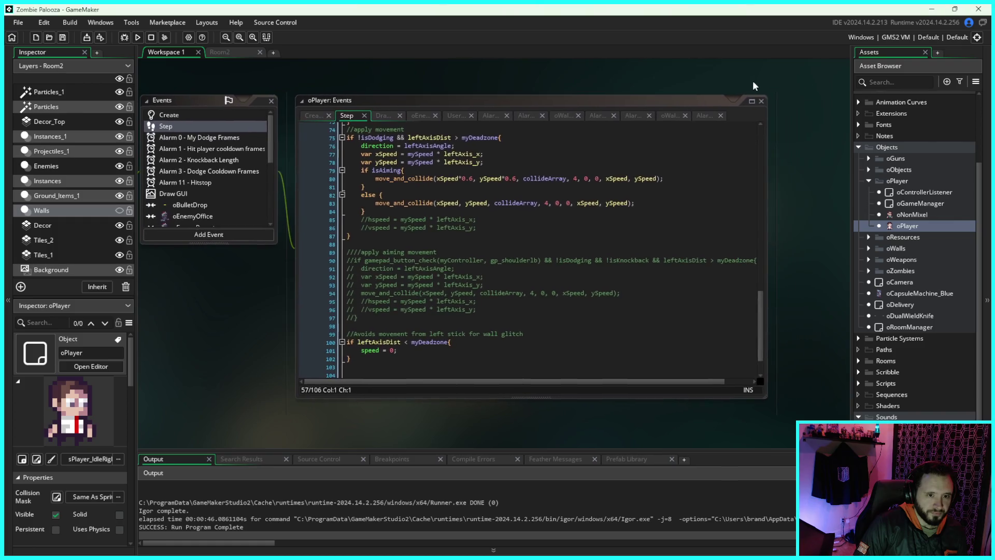
# Step: Open the oPlayer object's Create event code
pyautogui.click(890, 229)
pyautogui.doubleClick(890, 228)
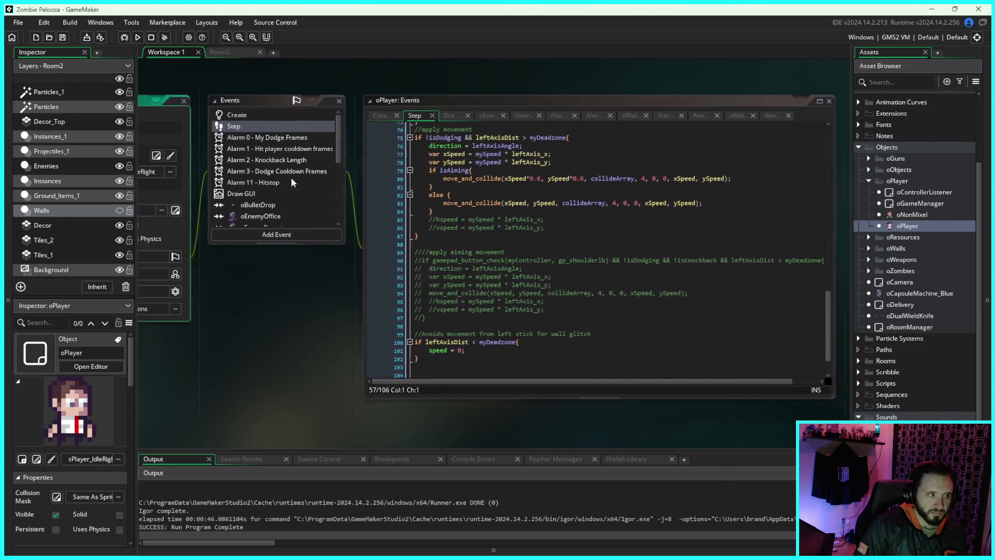
pyautogui.click(467, 116)
pyautogui.scroll(-3, 608, 243)
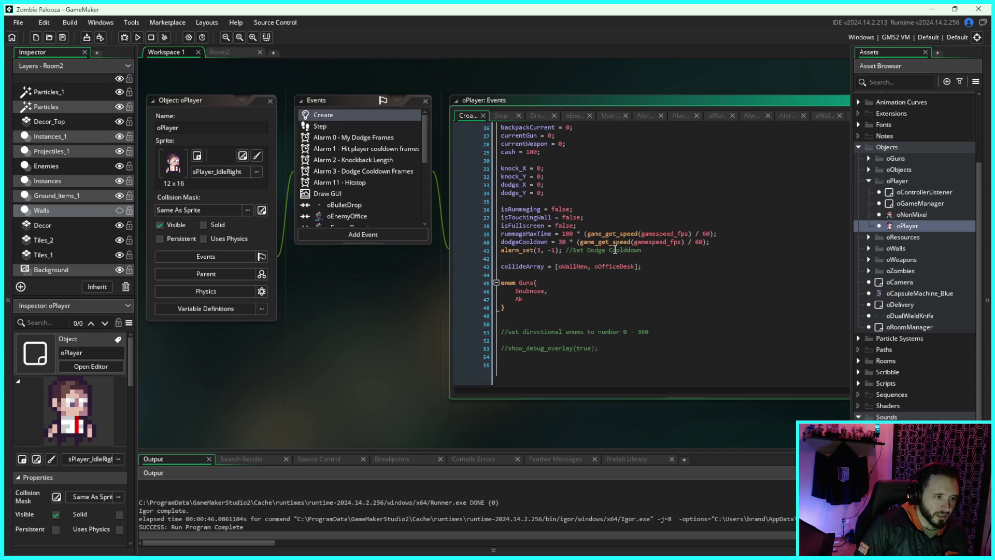
# Step: Append oGunMachine and oHealthMachine to collideArray on line 43, save, and run the game
pyautogui.click(636, 266)
pyautogui.write(', oOff')
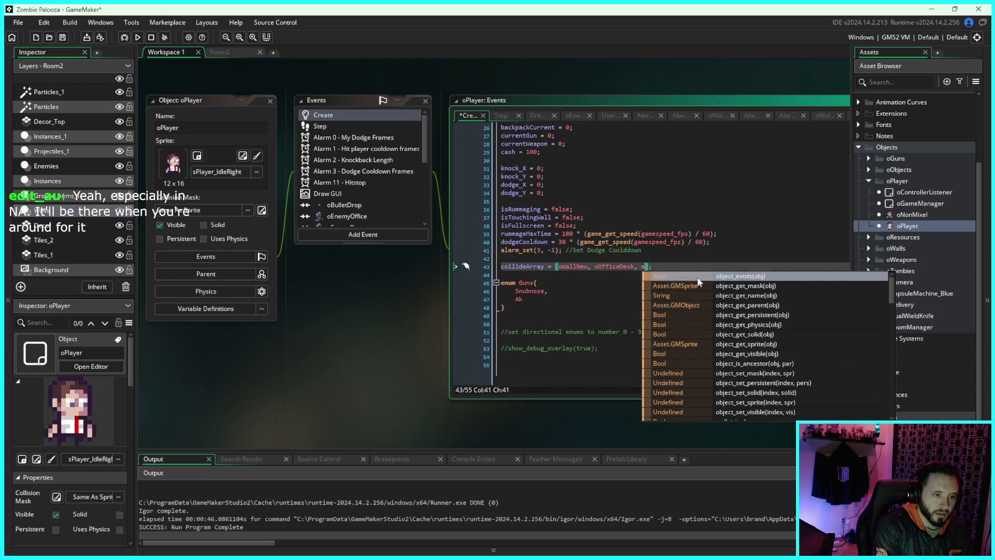
pyautogui.press('BackSpace')
pyautogui.press('BackSpace')
pyautogui.press('BackSpace')
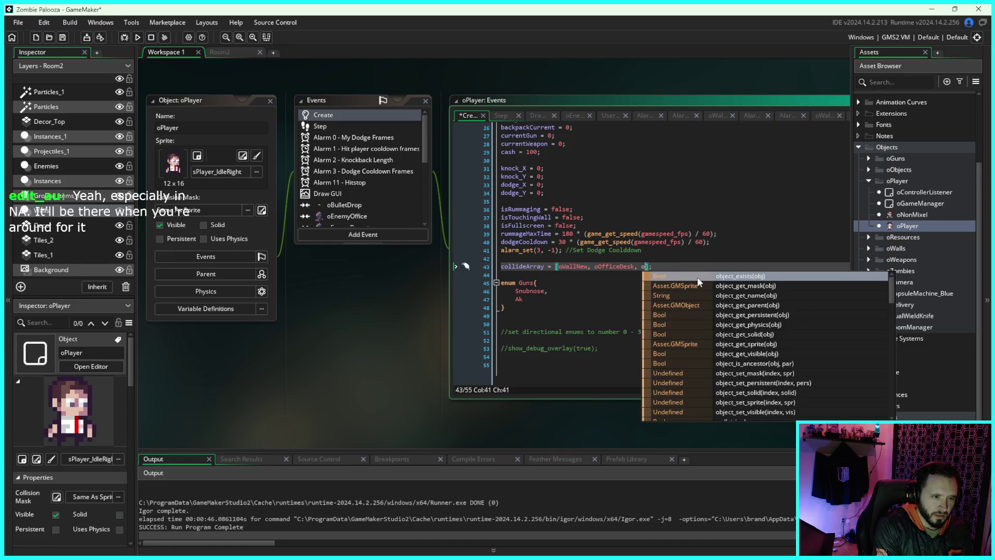
pyautogui.write('G')
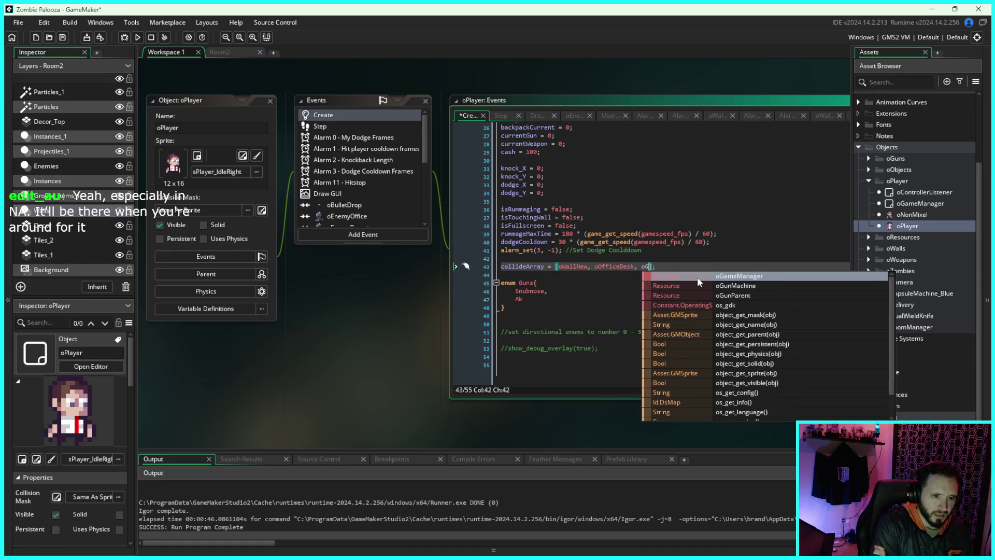
pyautogui.press('Down')
pyautogui.press('Return')
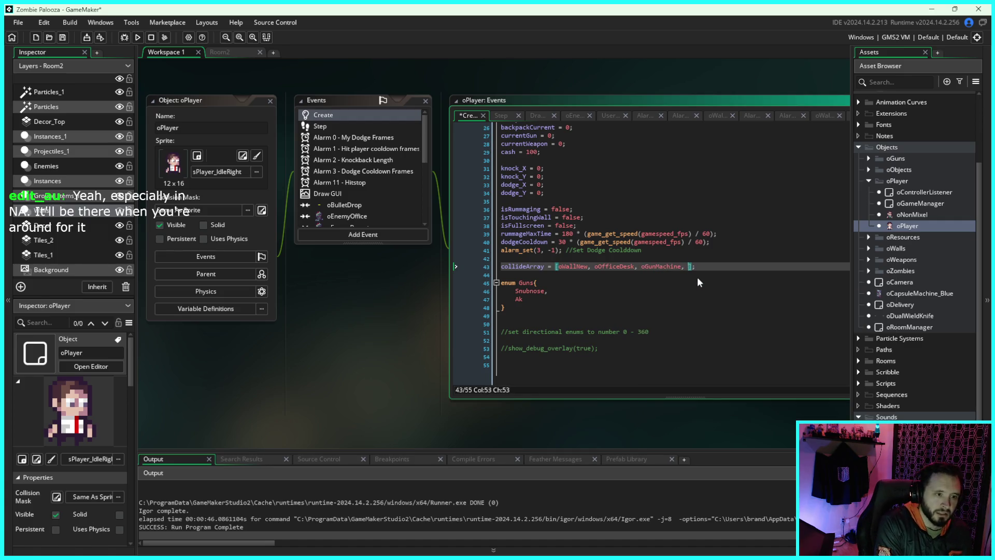
pyautogui.write('o')
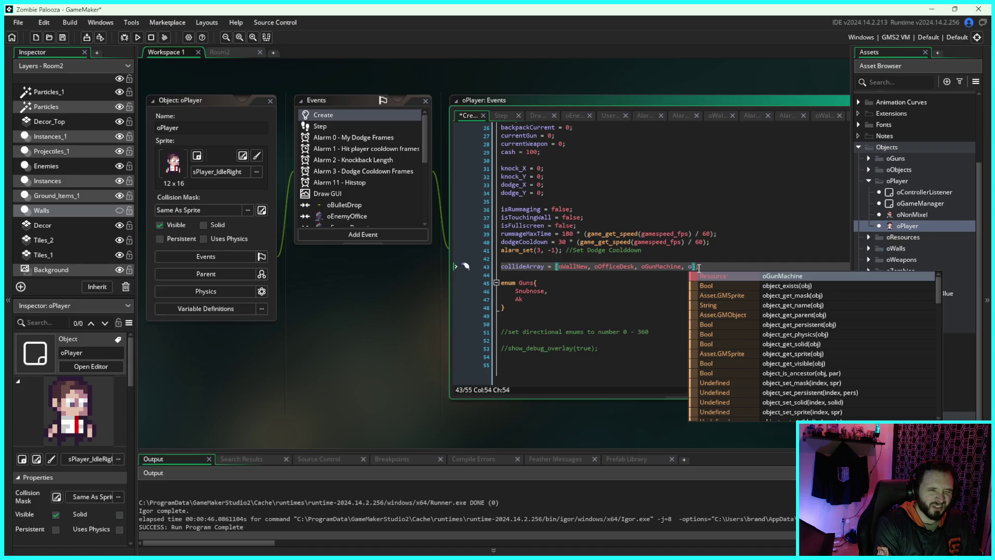
pyautogui.write('HealthMachine')
pyautogui.hotkey('ctrl', 's')
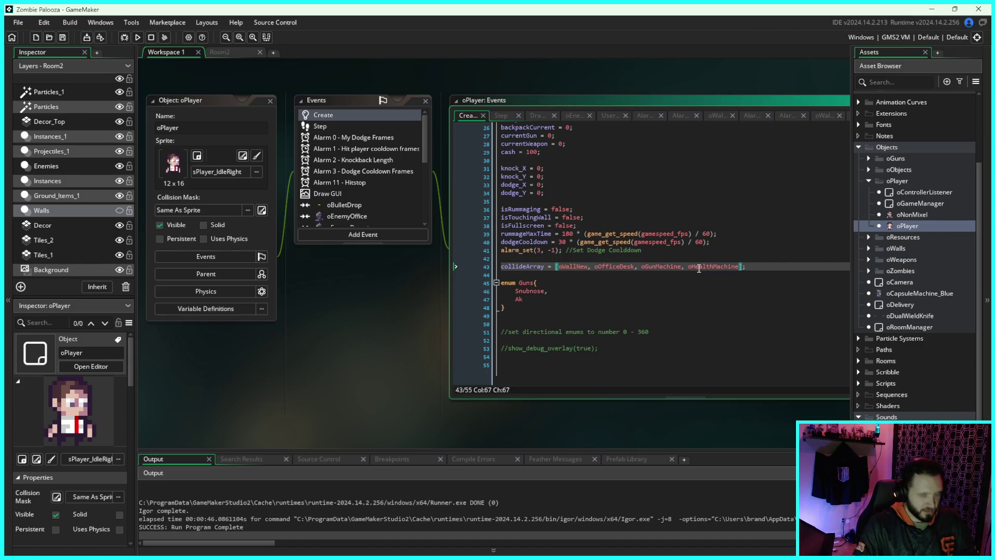
pyautogui.press('F5')
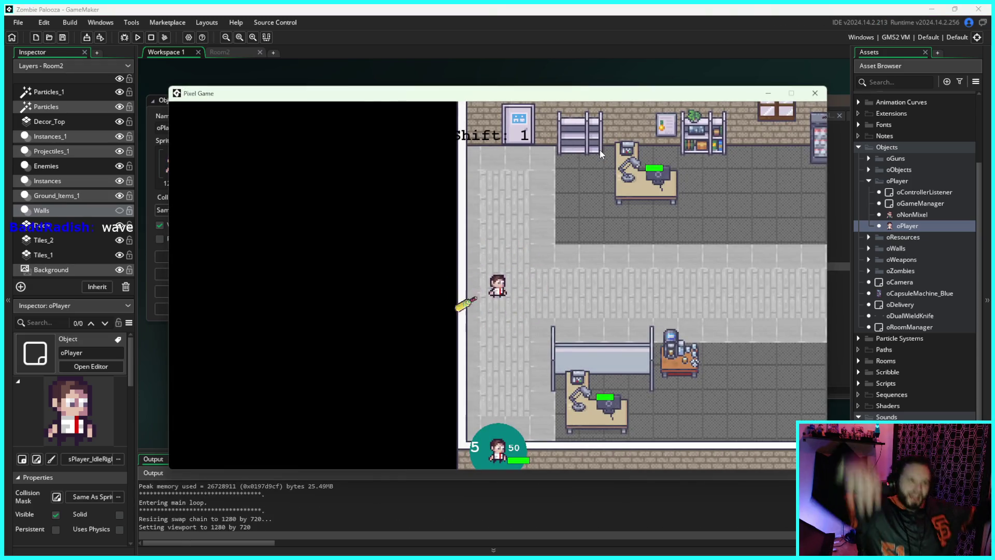
pyautogui.press('d')
pyautogui.press('w')
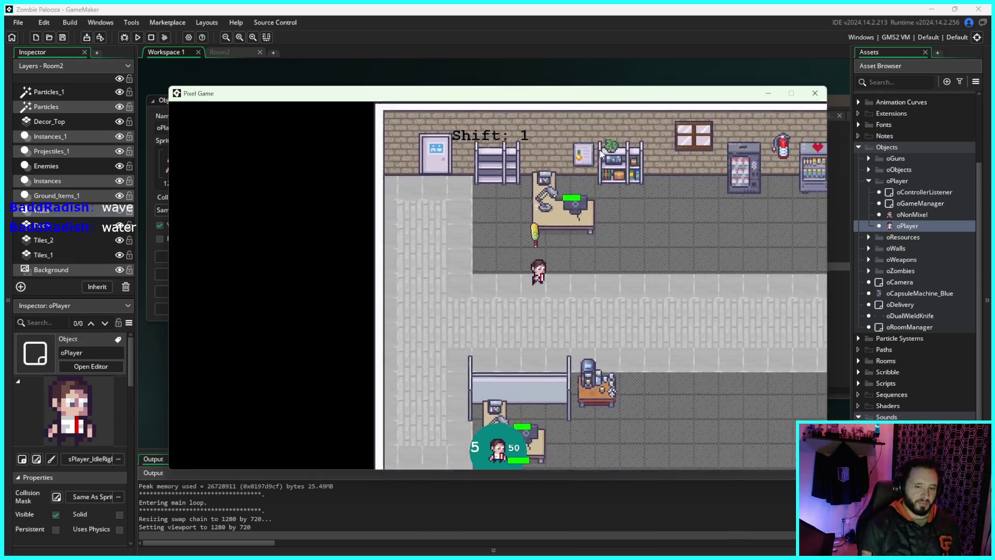
pyautogui.press('d')
pyautogui.press('w')
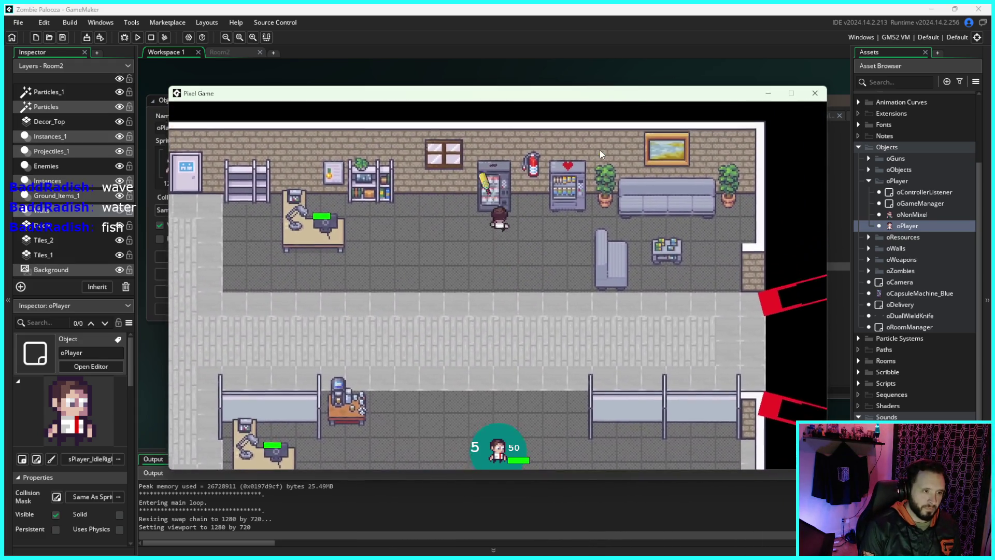
pyautogui.press('d')
pyautogui.press('w')
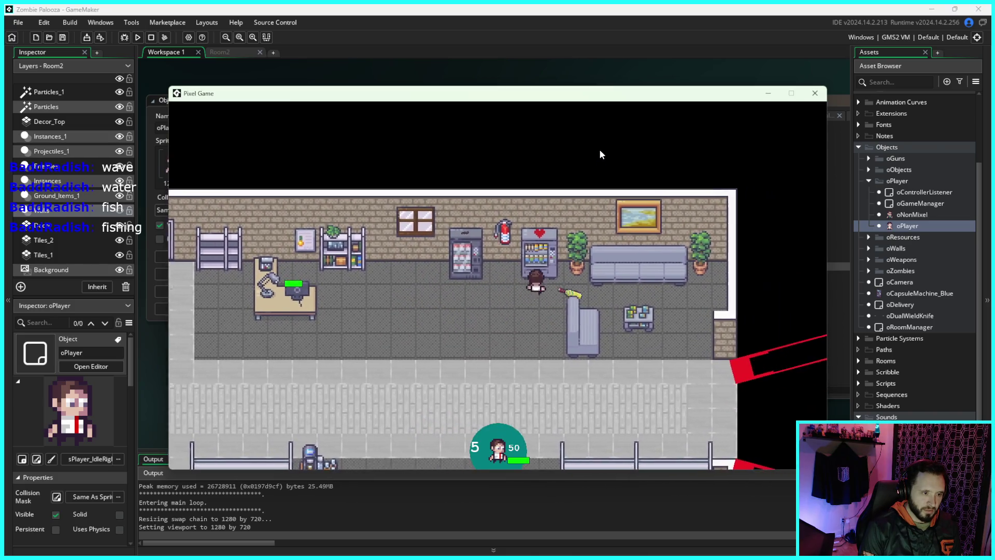
pyautogui.press('a')
pyautogui.press('w')
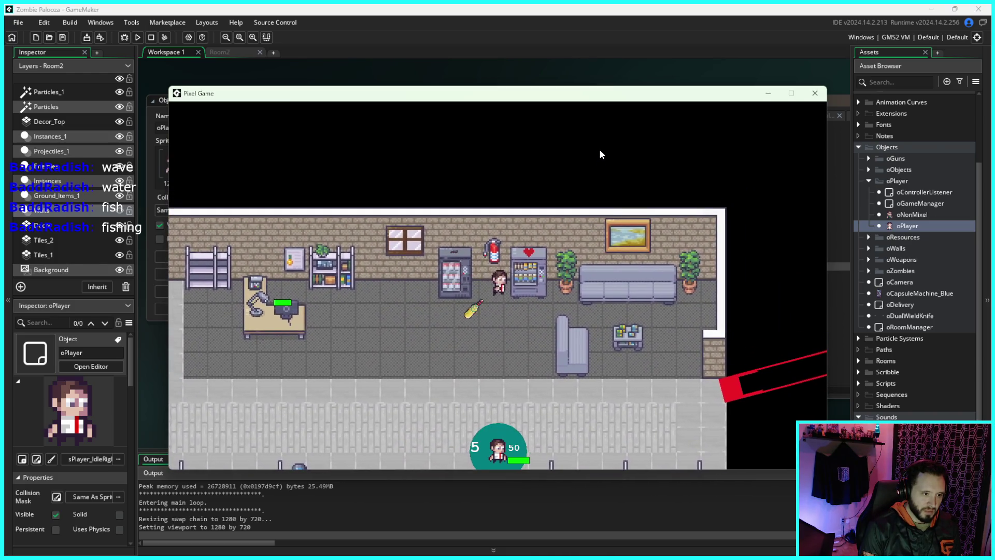
pyautogui.press('a')
pyautogui.press('s')
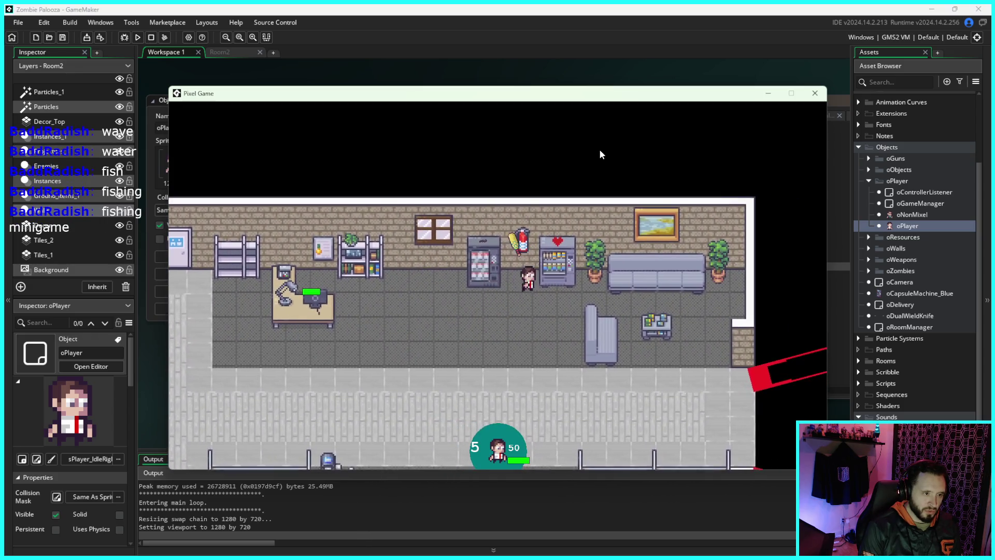
pyautogui.press('a')
pyautogui.press('s')
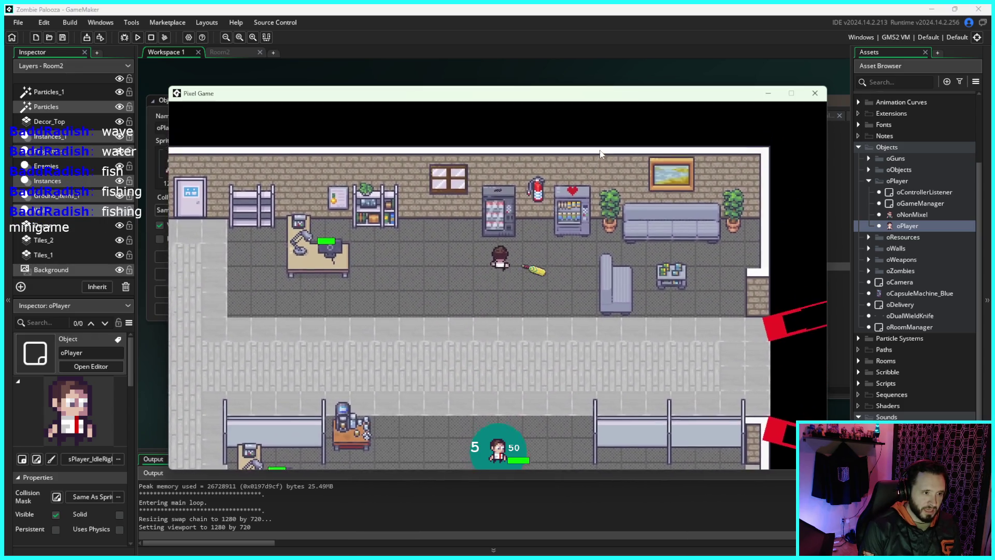
pyautogui.press('a')
pyautogui.press('s')
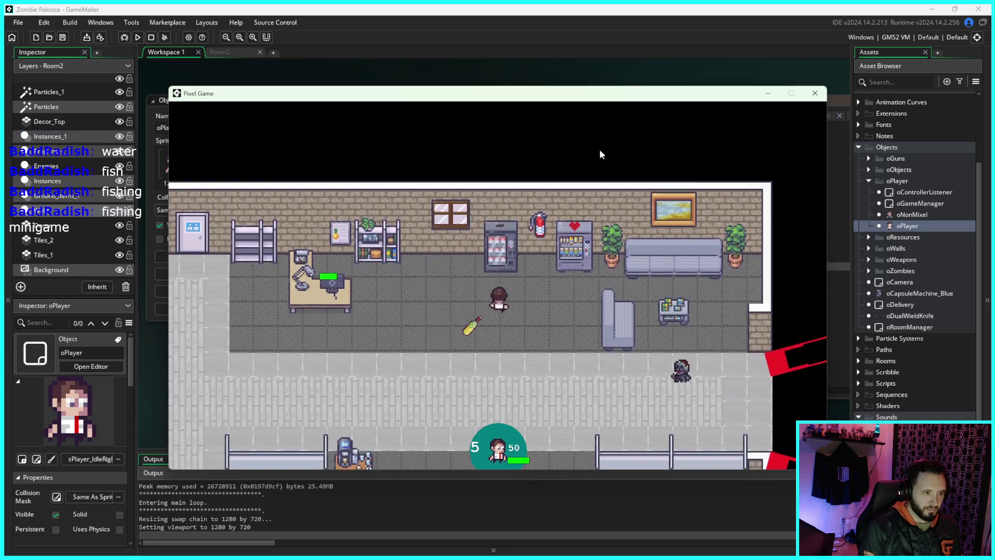
pyautogui.press('a')
pyautogui.press('s')
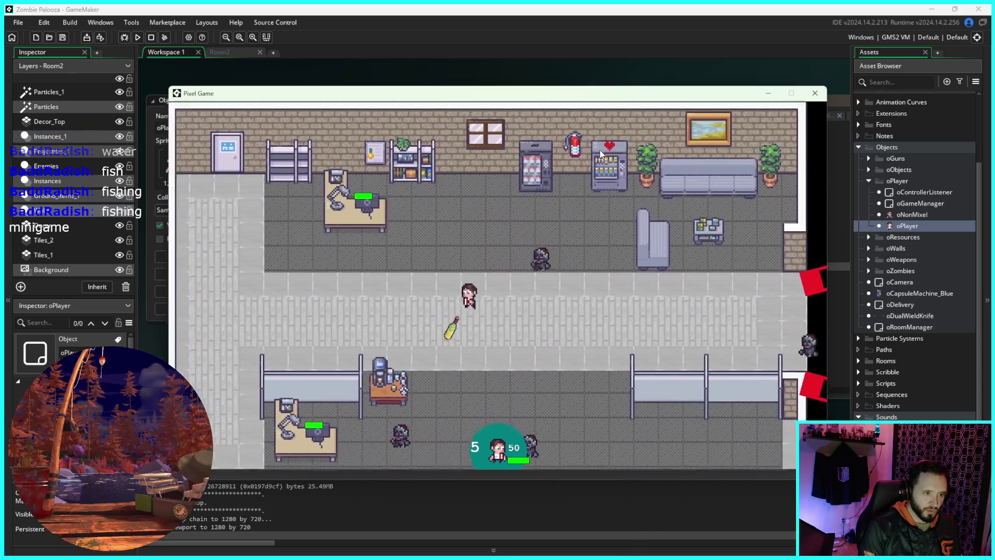
pyautogui.press('s')
pyautogui.press('s')
pyautogui.press('a')
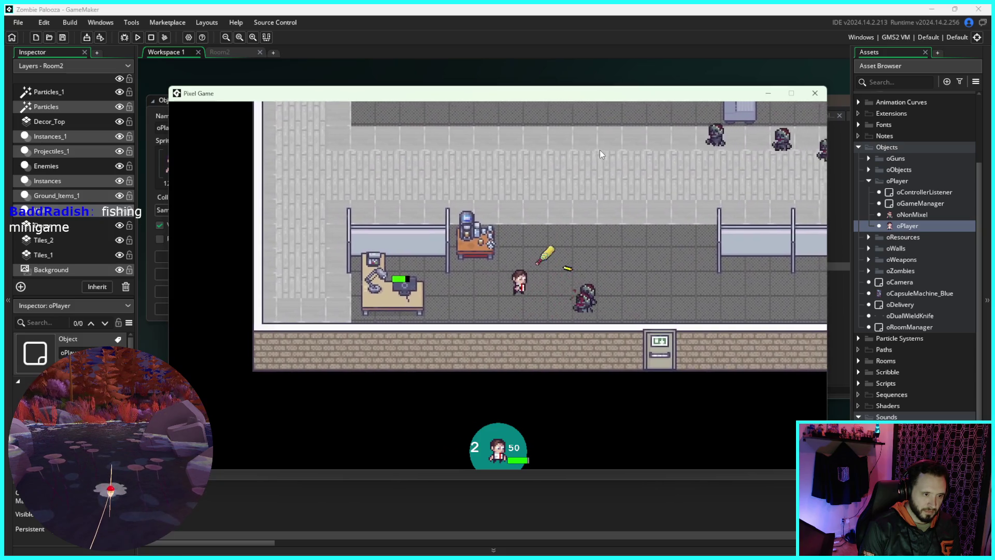
pyautogui.press('d')
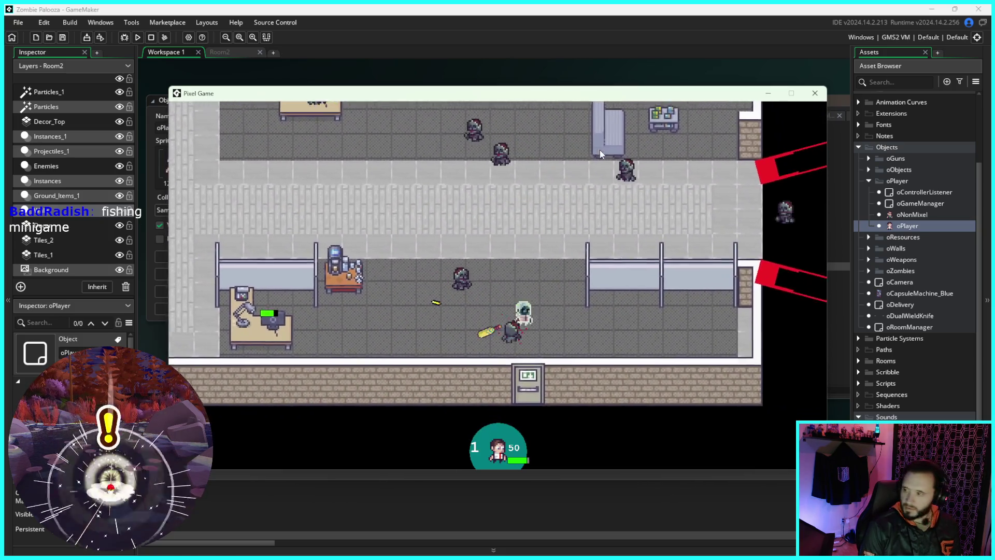
pyautogui.press('w')
pyautogui.press('w')
pyautogui.press('a')
pyautogui.press('d')
pyautogui.press('s')
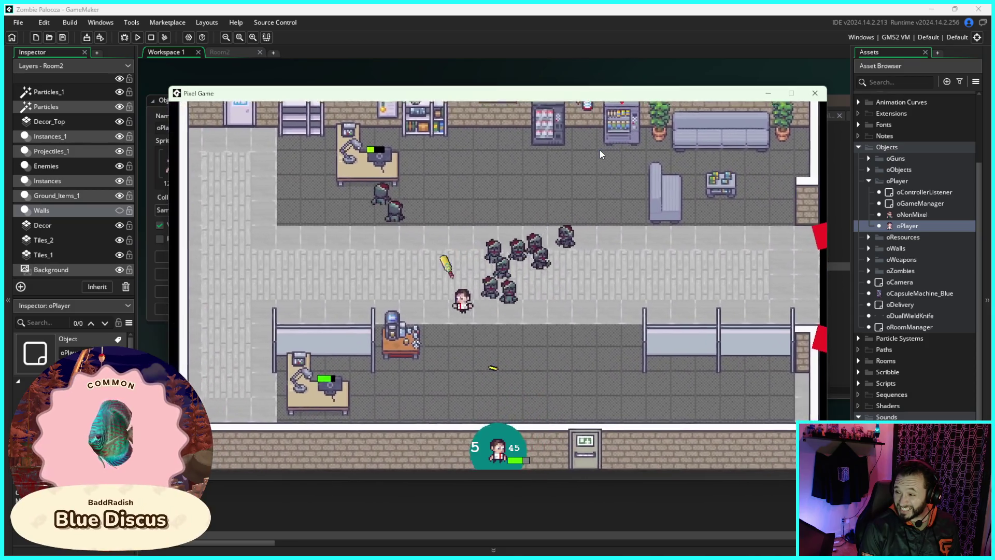
pyautogui.press('w')
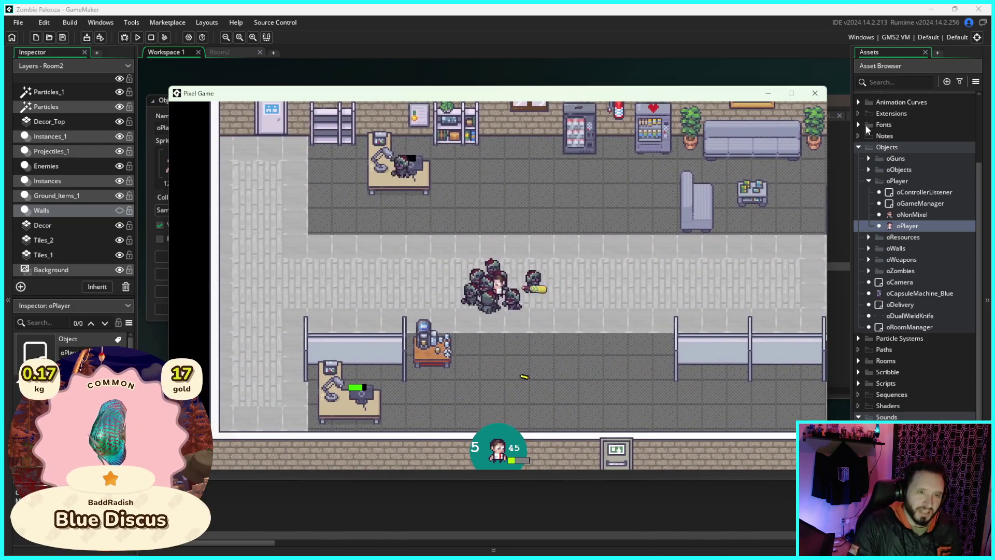
pyautogui.press('Escape')
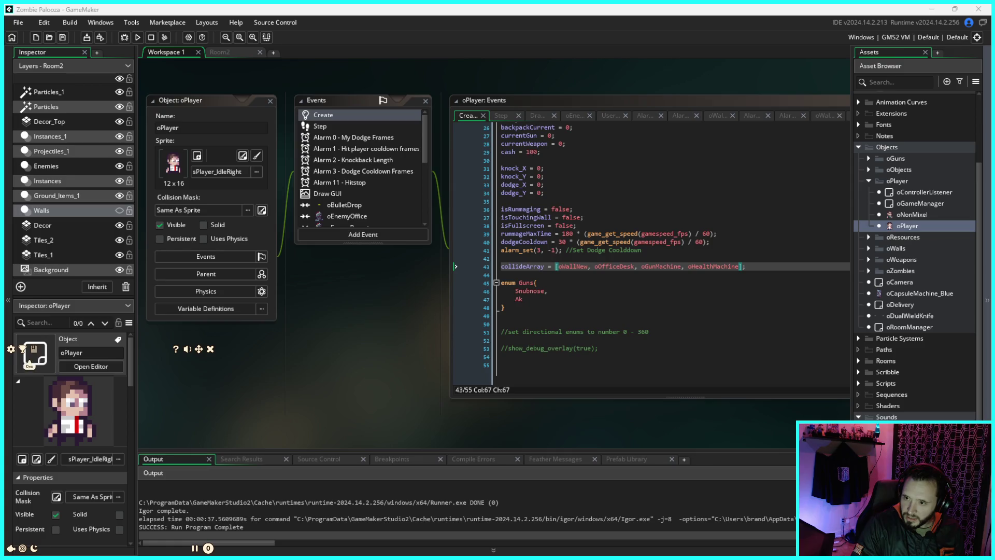
# Step: Open the fishing overlay's settings panel and scroll through its options
pyautogui.click(10, 348)
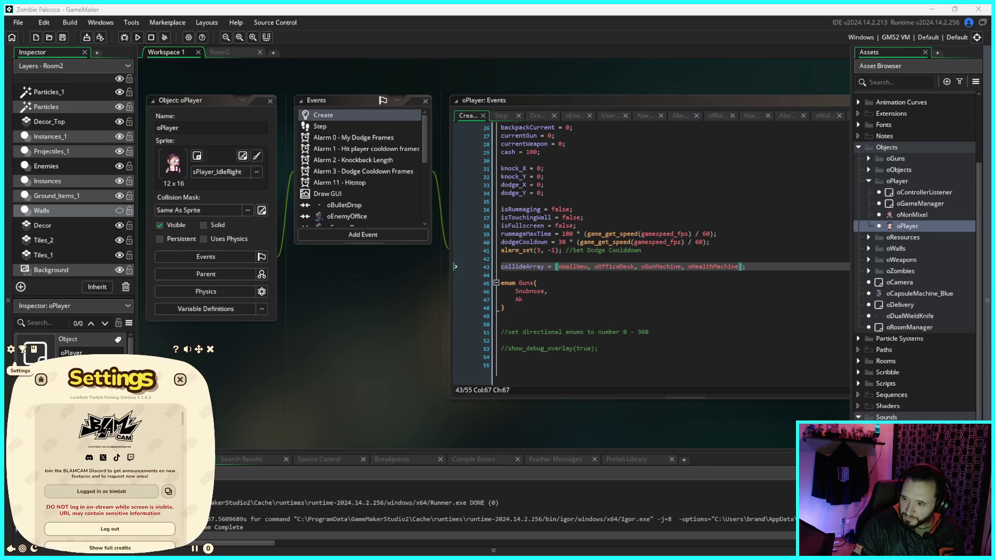
pyautogui.scroll(-3, 110, 467)
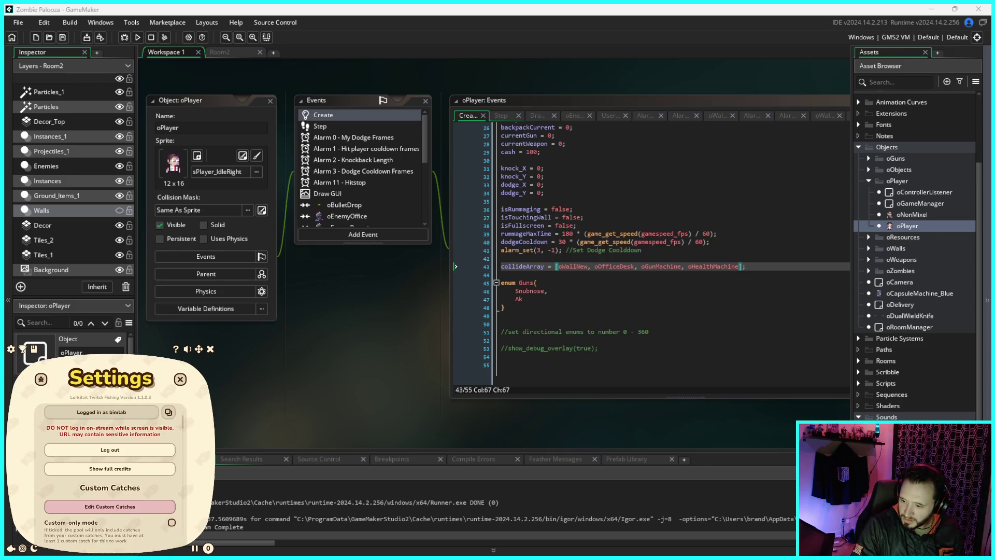
pyautogui.scroll(-3, 110, 466)
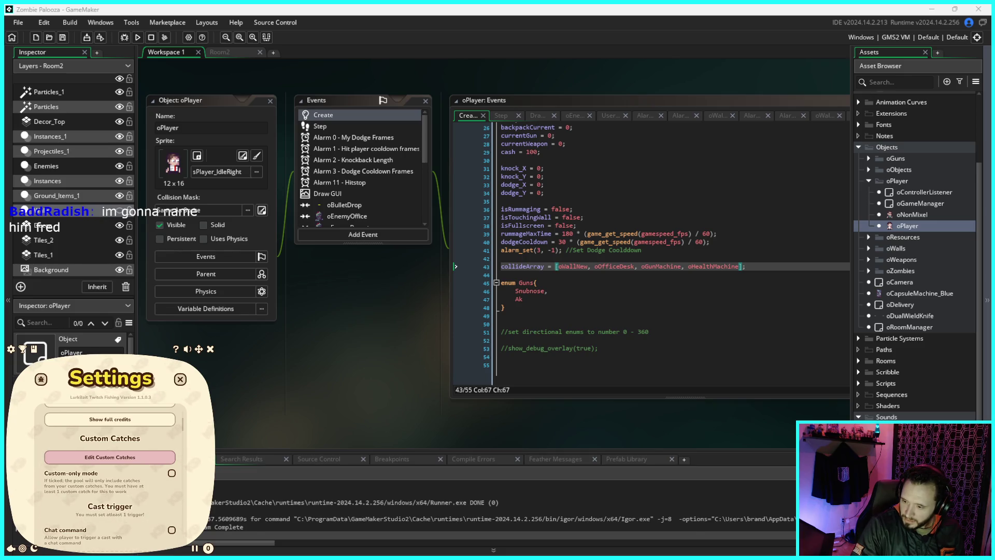
pyautogui.scroll(-1, 110, 466)
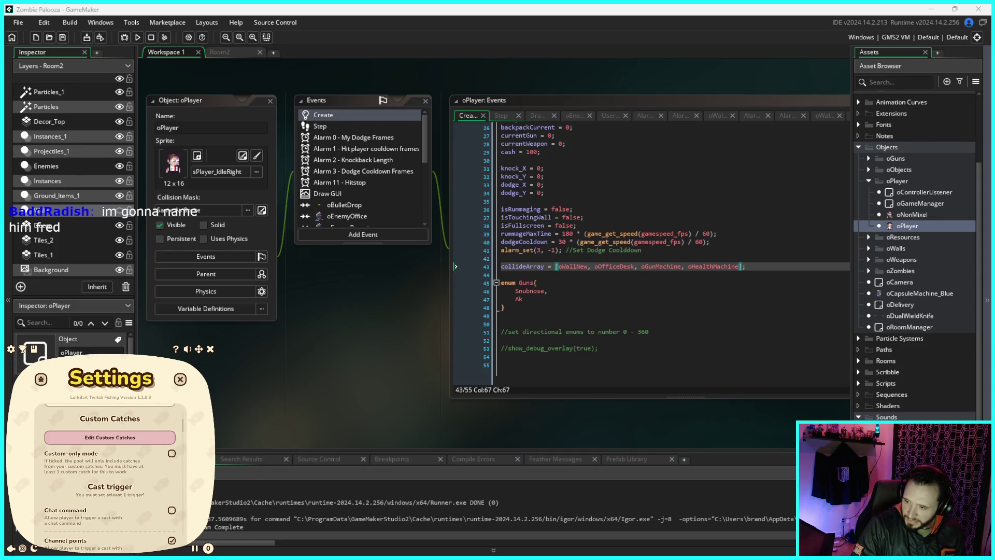
# Step: Browse the custom catches list, return to settings, and close the panel
pyautogui.click(110, 438)
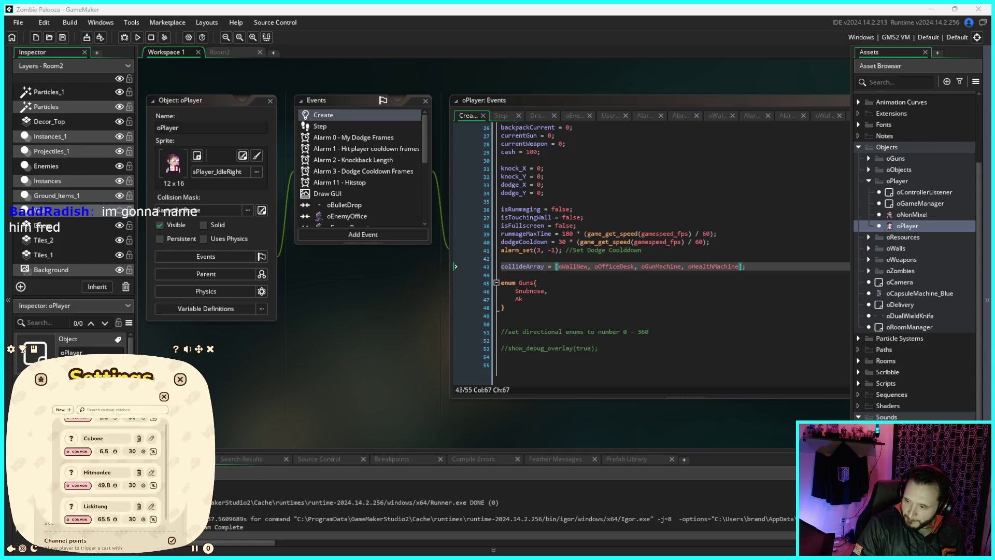
pyautogui.scroll(-10, 110, 482)
pyautogui.scroll(10, 111, 482)
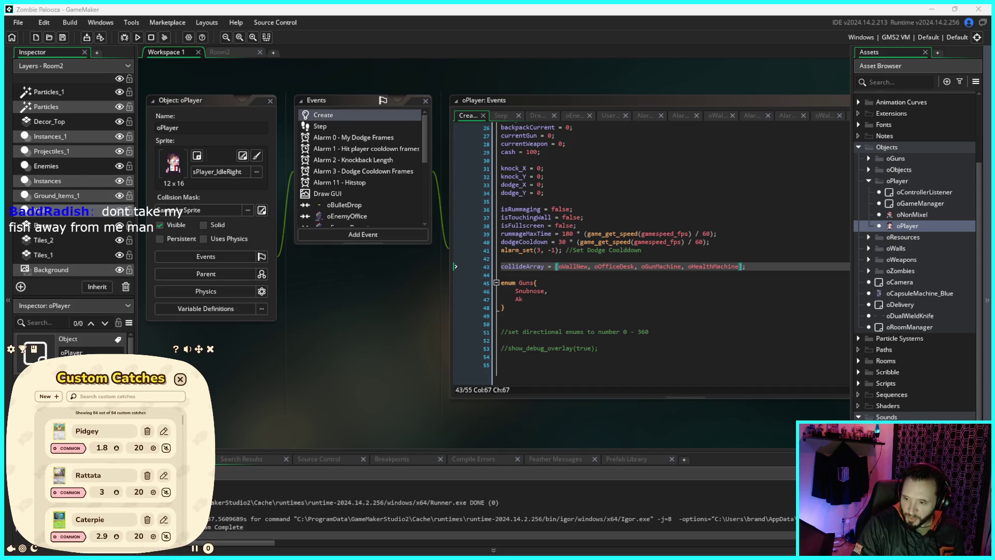
pyautogui.click(180, 379)
pyautogui.scroll(-2, 110, 467)
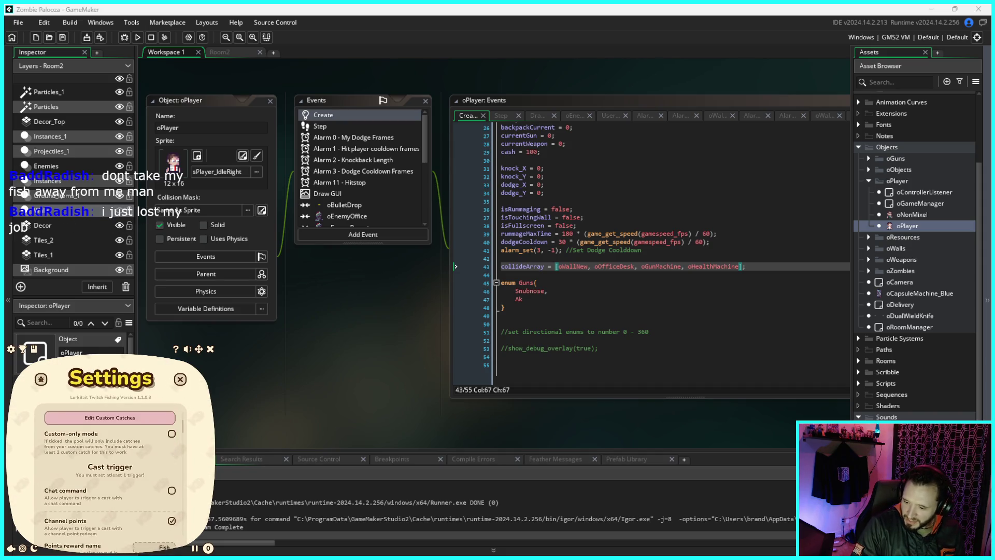
pyautogui.scroll(1, 110, 467)
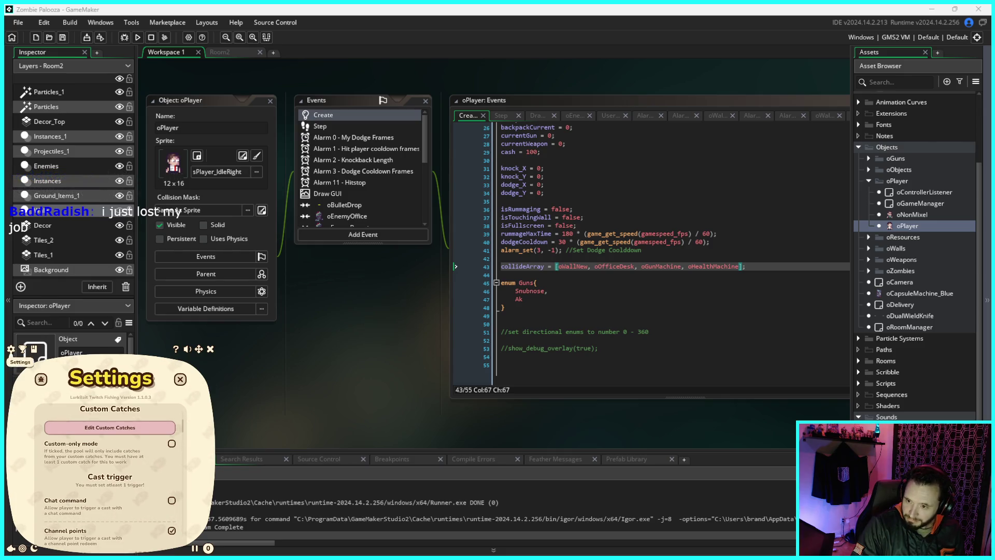
pyautogui.click(180, 379)
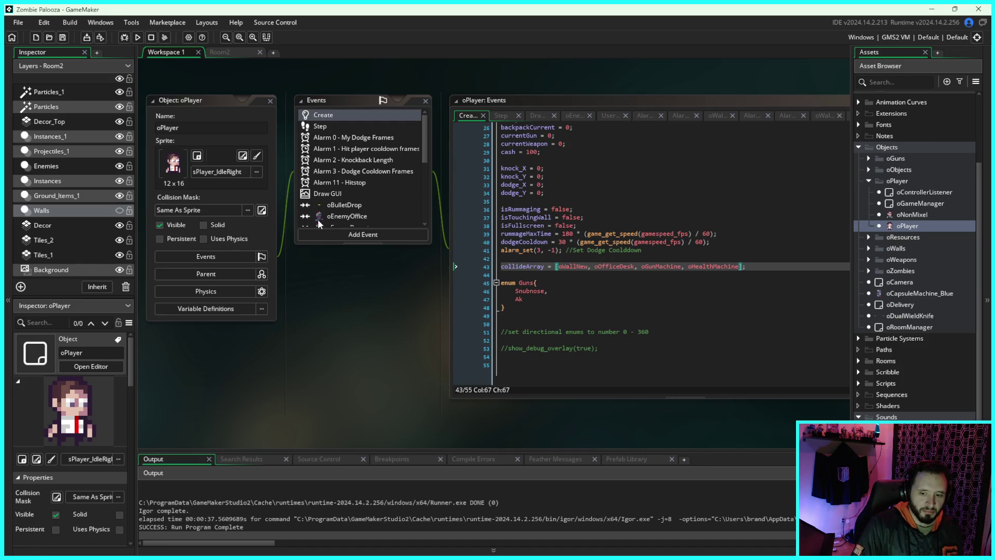
# Step: Return the caret to line 43's end, collapse the oPlayer group, and expand oObjects
pyautogui.moveTo(683, 76); pyautogui.dragTo(572, 64)
pyautogui.click(710, 166)
pyautogui.click(659, 256)
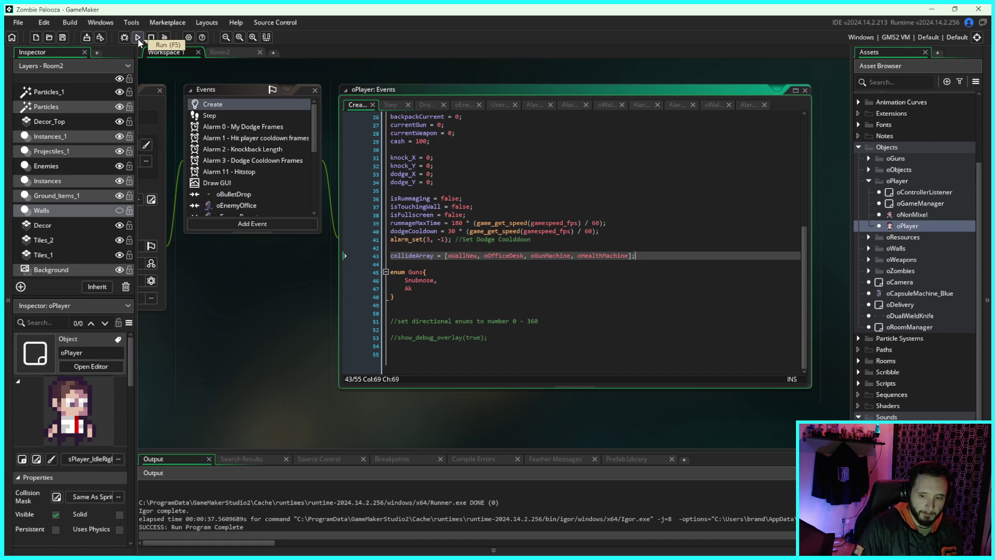
pyautogui.click(867, 181)
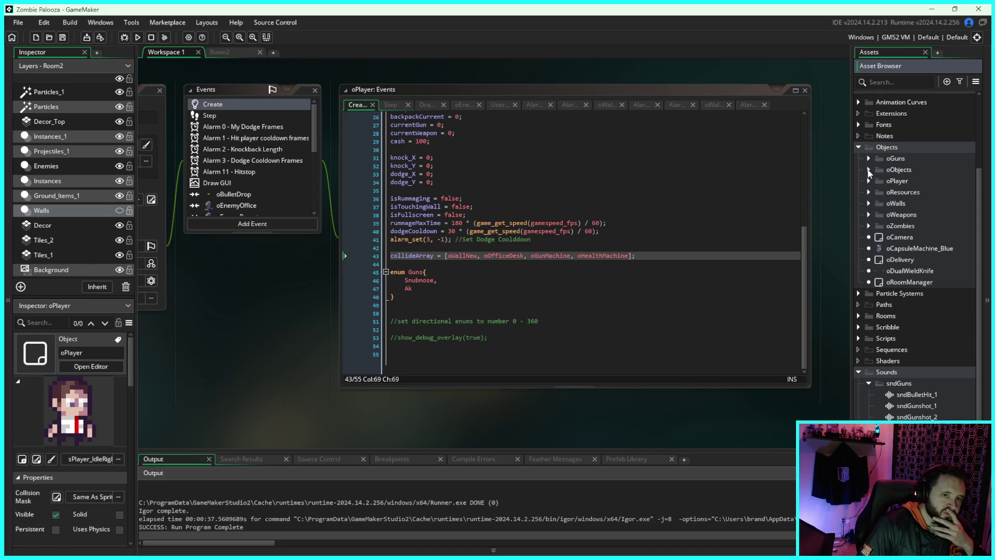
pyautogui.click(869, 170)
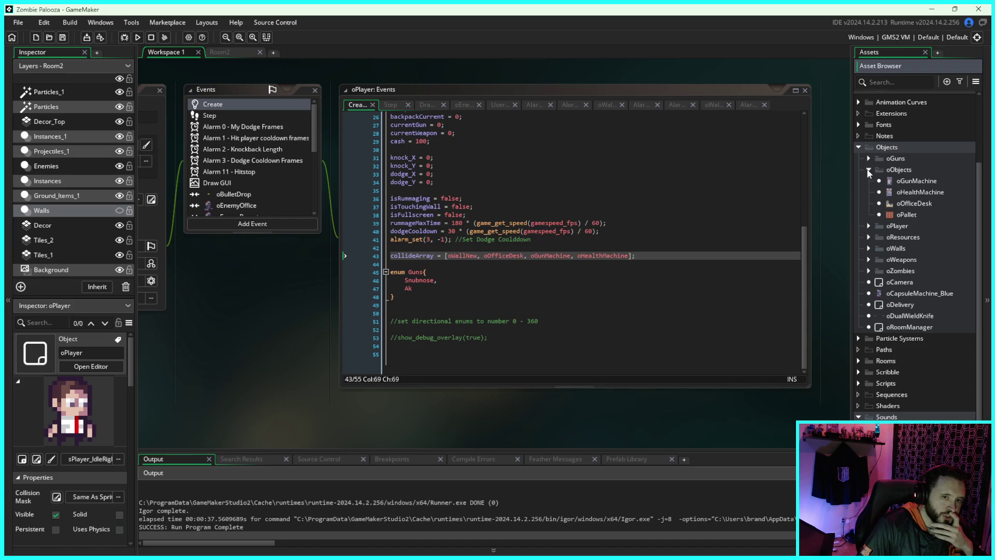
# Step: Open the oGunMachine object editor and run the game again
pyautogui.doubleClick(903, 181)
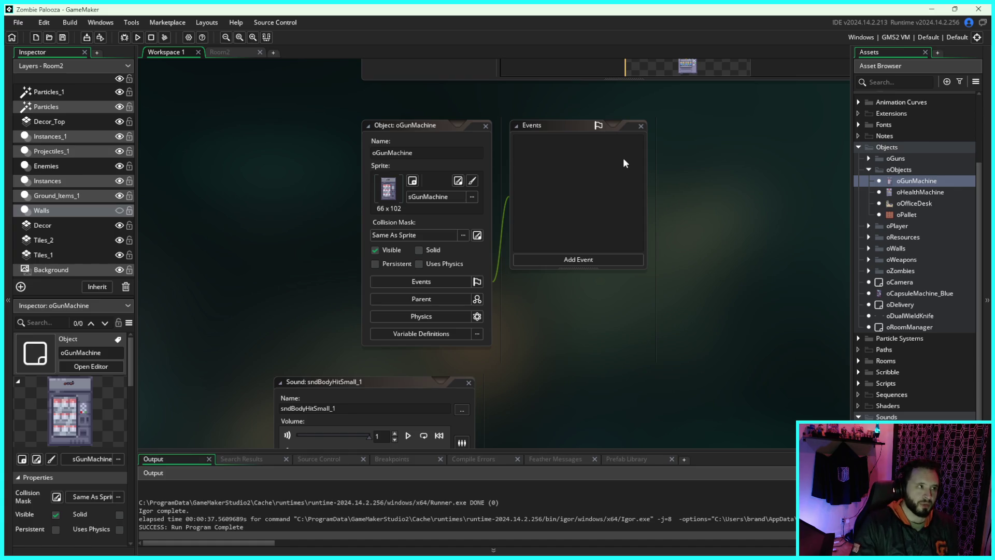
pyautogui.click(138, 37)
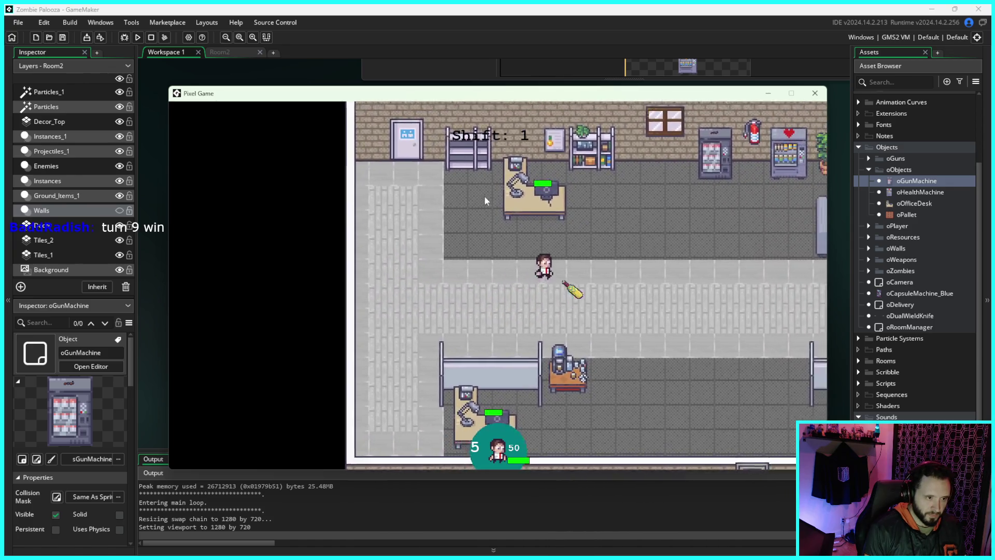
# Step: Walk the player past the vending machine and down along the office corridor
pyautogui.press('w')
pyautogui.press('d')
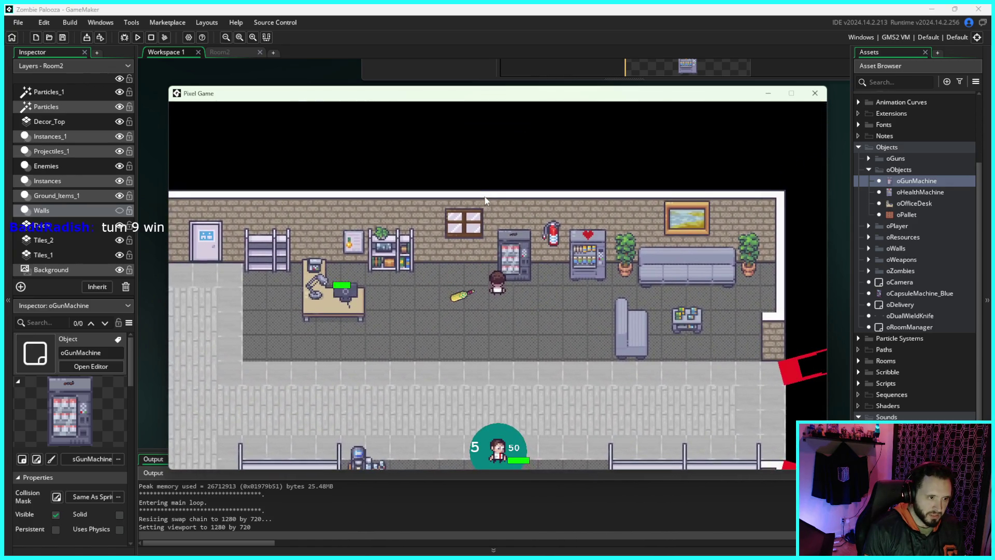
pyautogui.press('s')
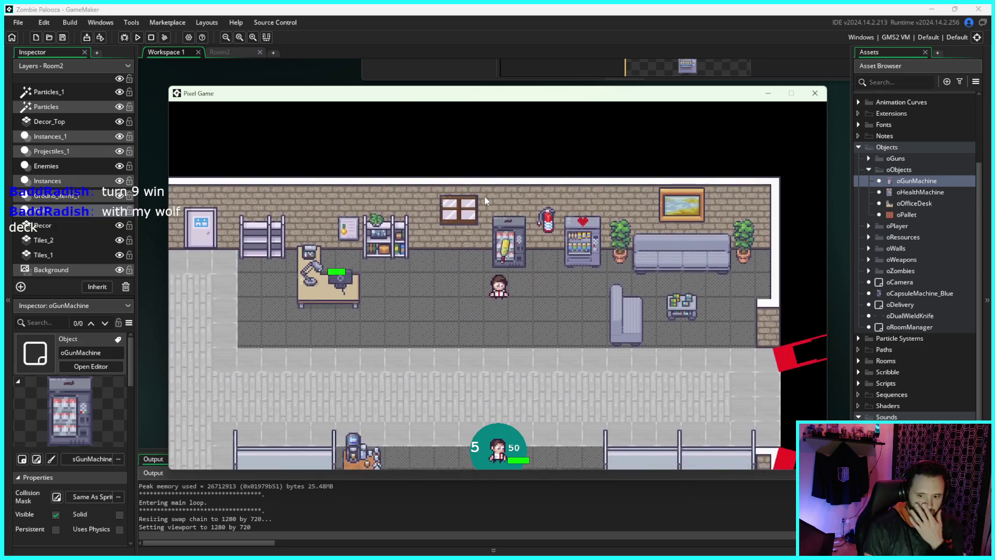
pyautogui.press('s')
pyautogui.press('a')
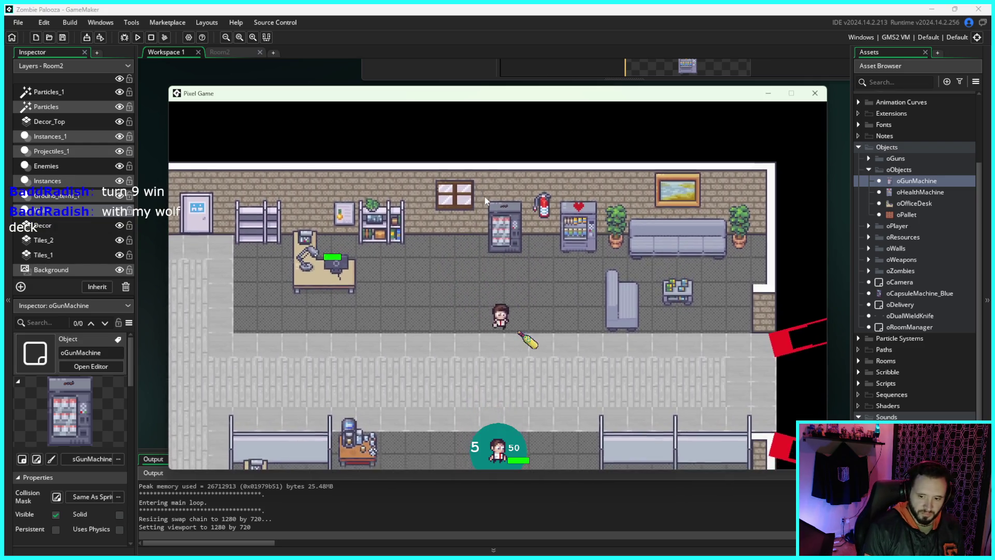
pyautogui.press('d')
pyautogui.press('s')
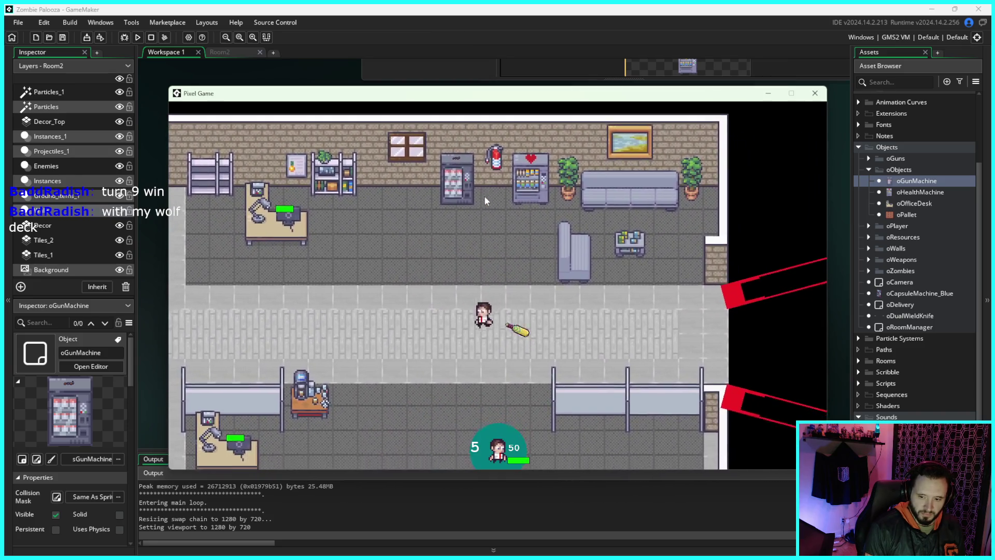
pyautogui.press('d')
pyautogui.press('s')
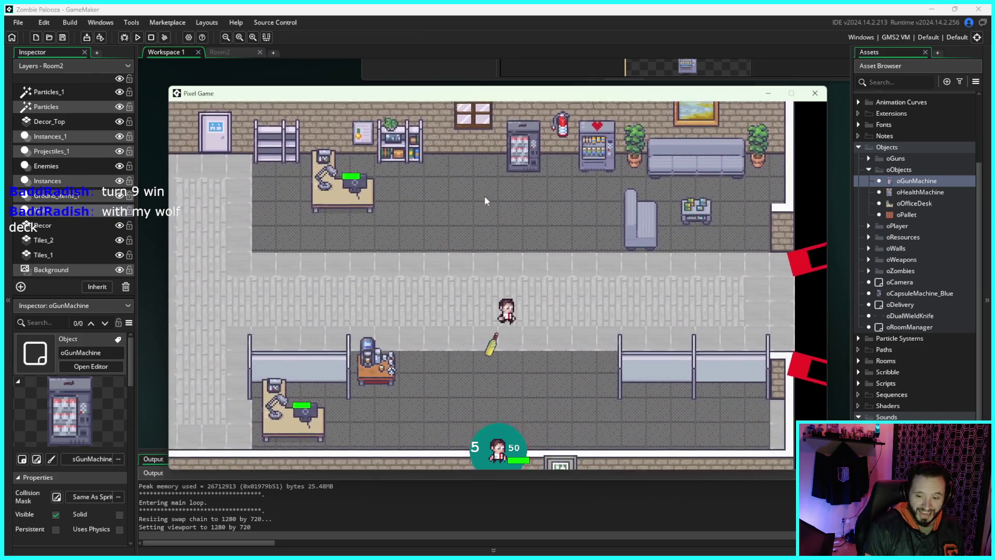
pyautogui.press('s')
pyautogui.press('d')
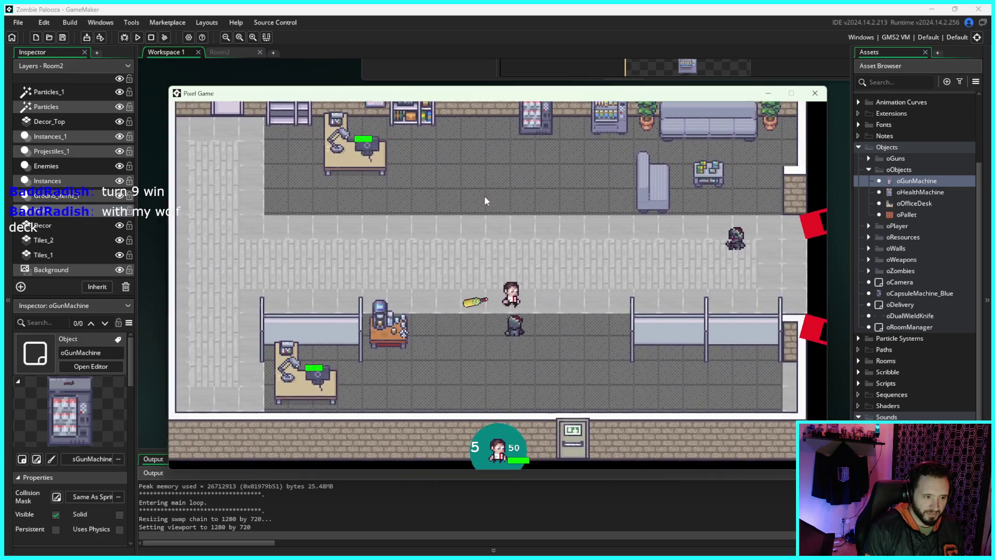
# Step: Circle and back away through the room while shooting the approaching zombies
pyautogui.press('s')
pyautogui.press('w')
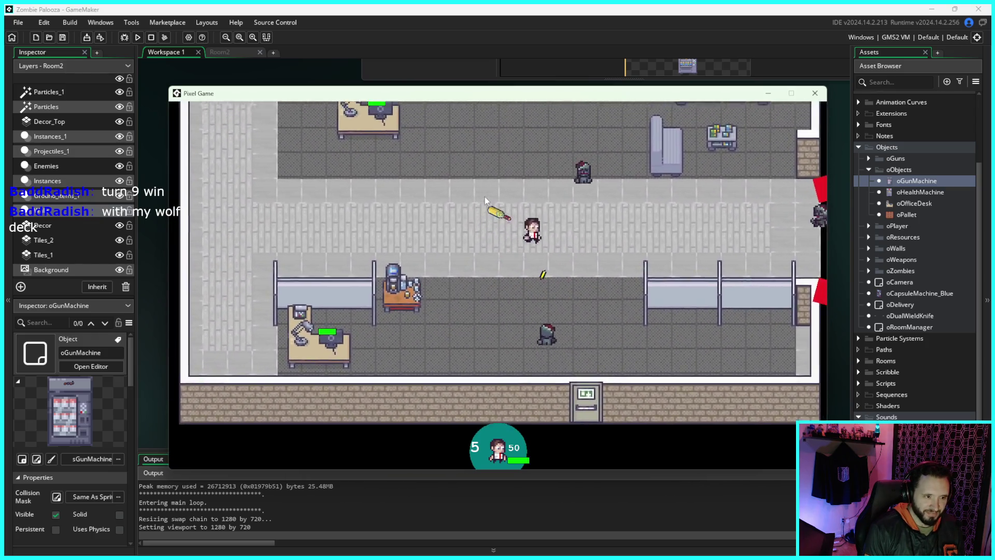
pyautogui.press('a')
pyautogui.press('s')
pyautogui.press('w')
pyautogui.press('d')
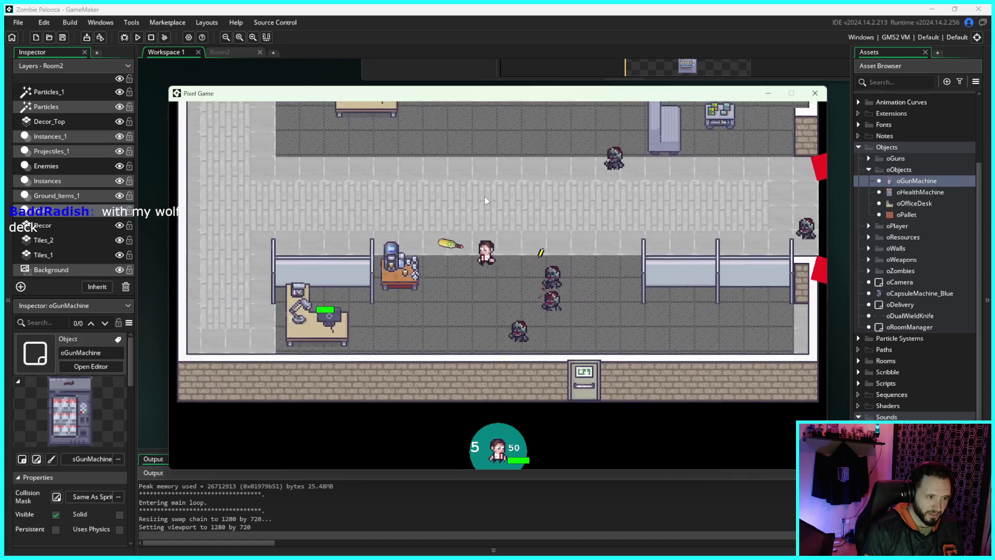
pyautogui.press('s')
pyautogui.press('a')
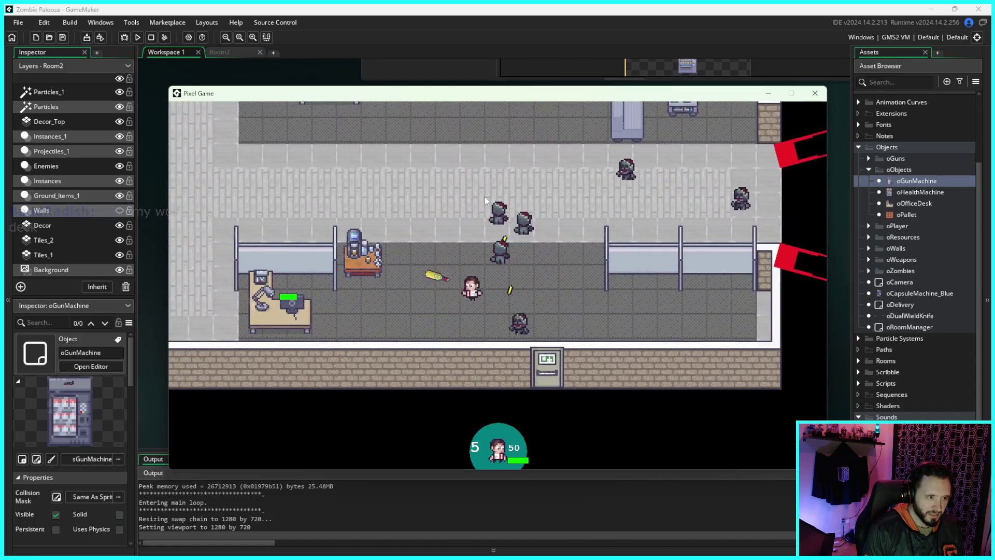
pyautogui.press('w')
pyautogui.press('a')
pyautogui.press('s')
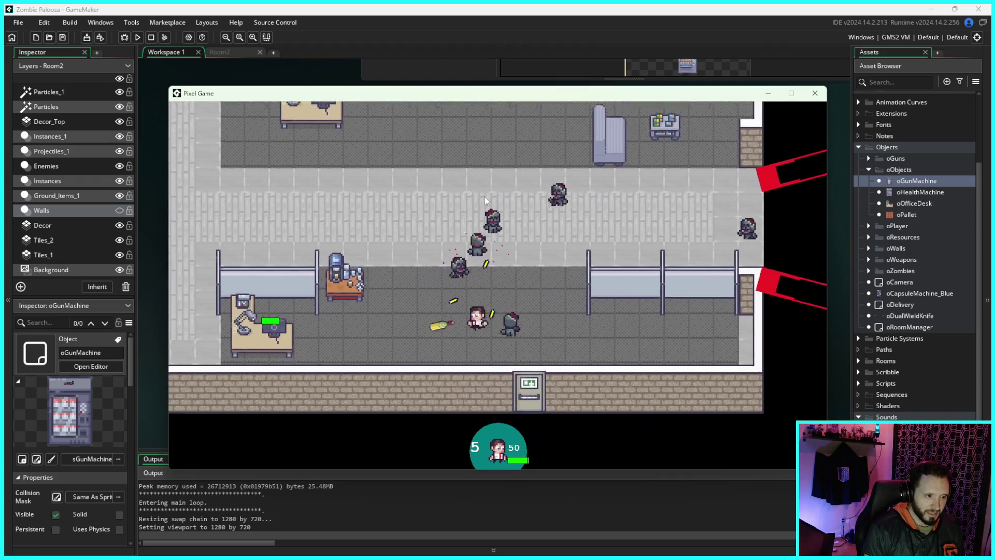
pyautogui.press('d')
pyautogui.press('a')
pyautogui.press('w')
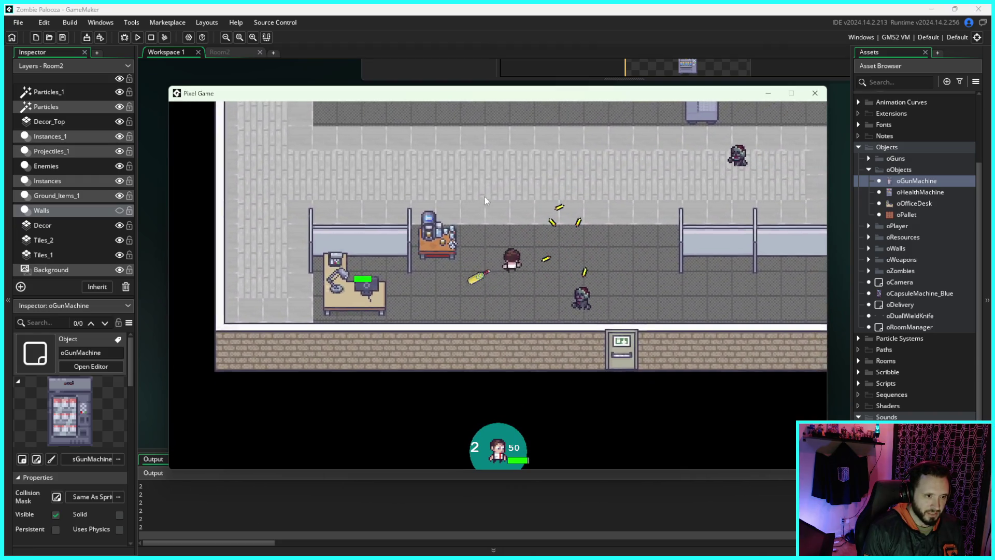
pyautogui.press('w')
pyautogui.press('d')
pyautogui.press('s')
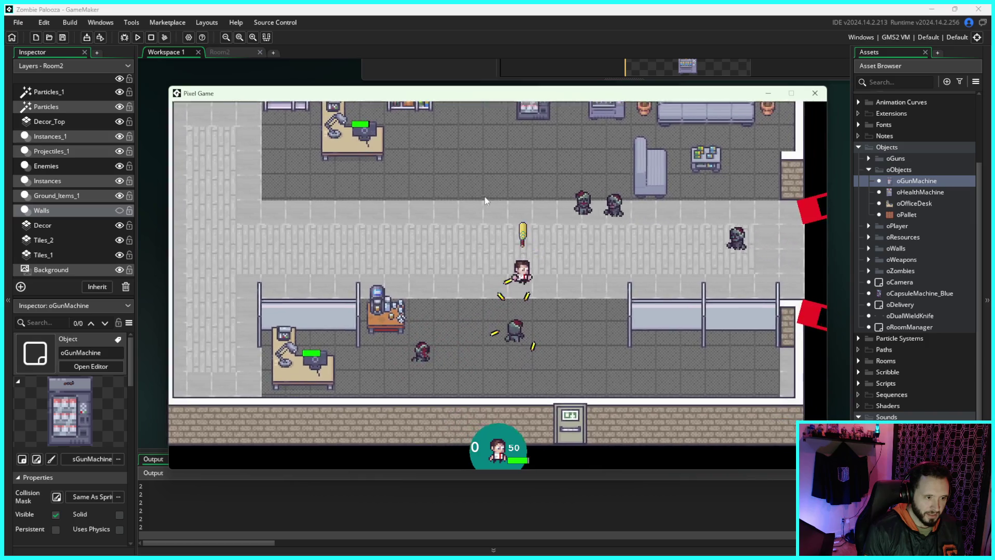
pyautogui.press('a')
pyautogui.press('s')
pyautogui.press('d')
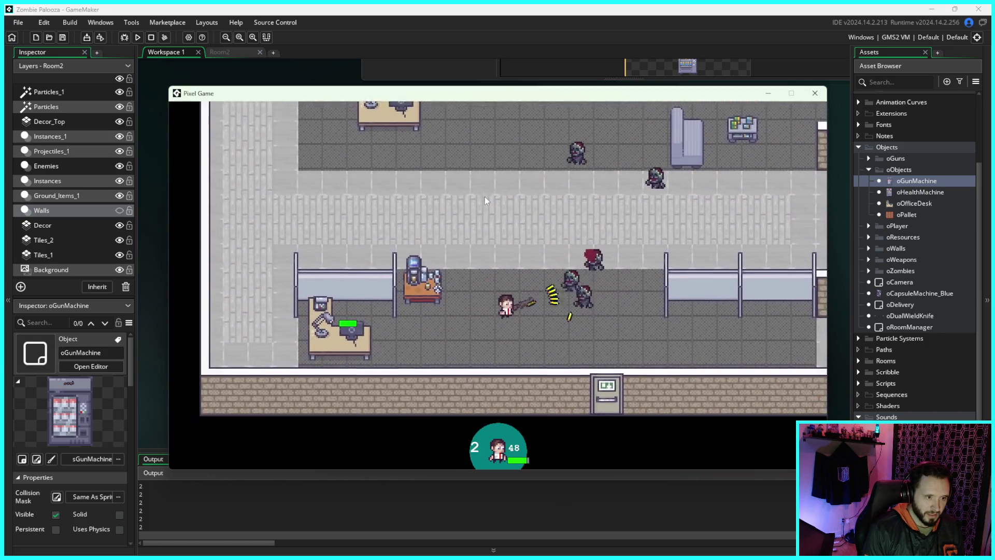
# Step: Roam the office corridors after clearing the zombies until Shift 2 begins
pyautogui.press('w')
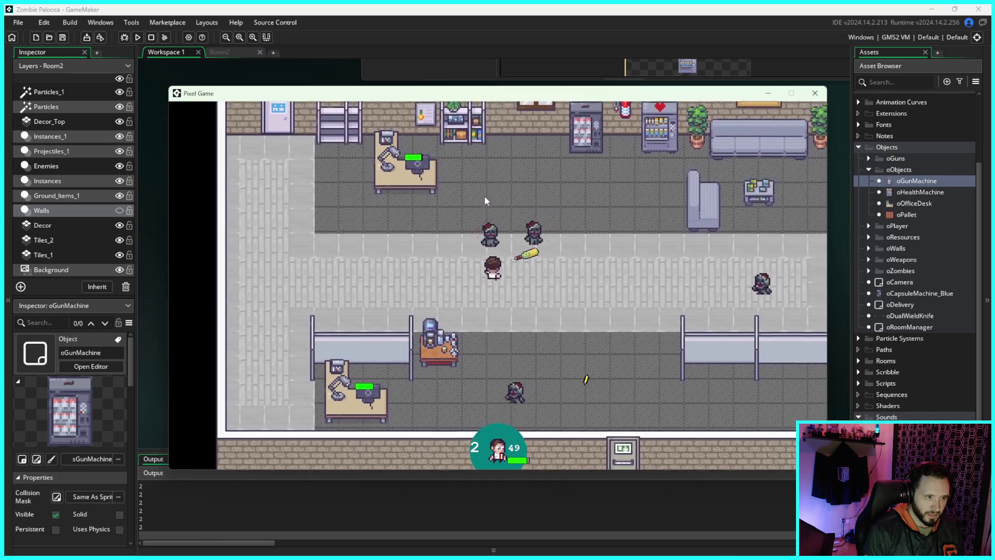
pyautogui.press('a')
pyautogui.press('w')
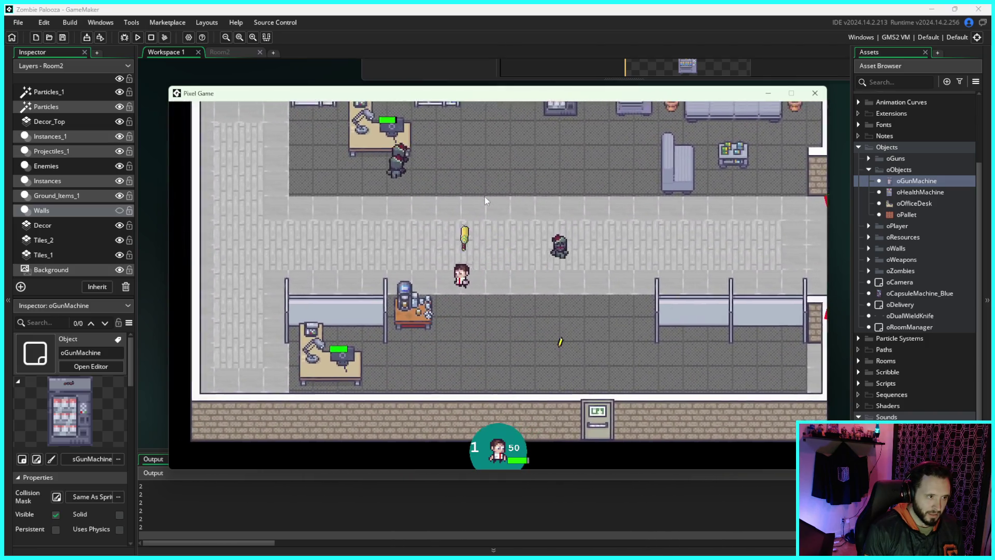
pyautogui.press('a')
pyautogui.press('w')
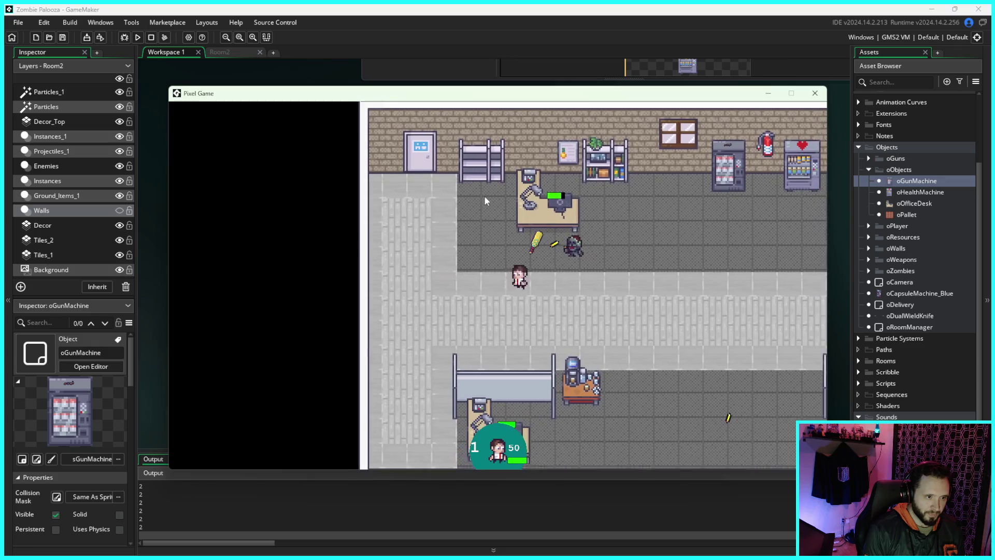
pyautogui.press('w')
pyautogui.press('d')
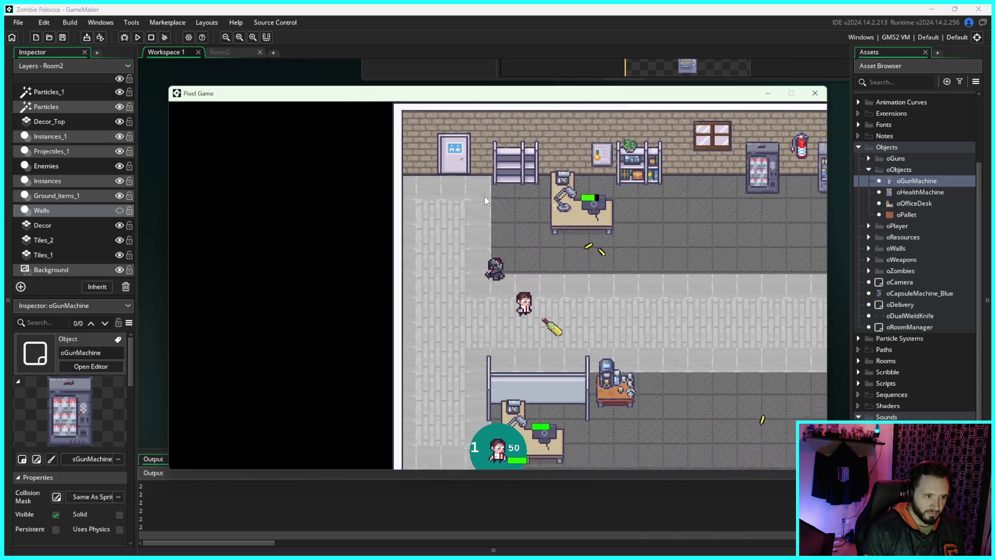
pyautogui.press('s')
pyautogui.press('w')
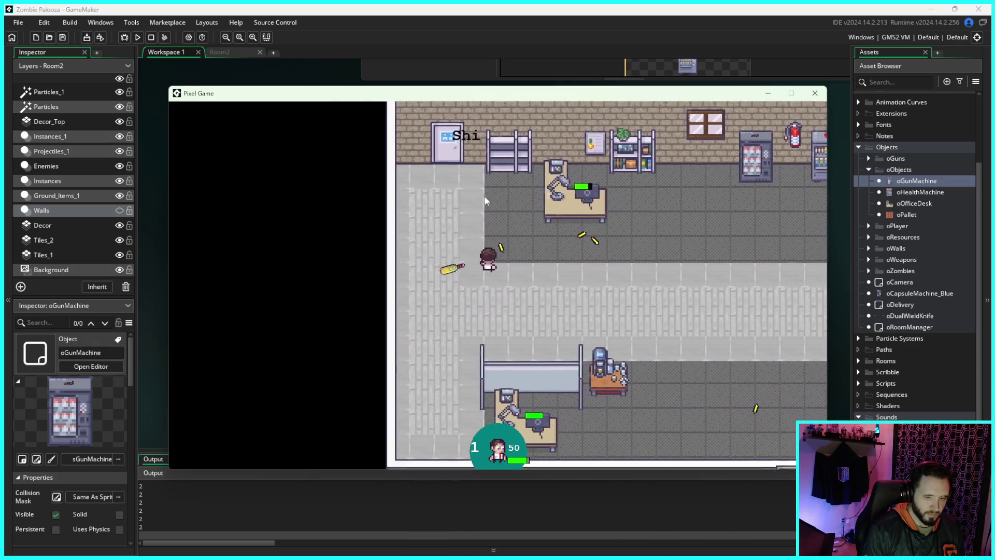
pyautogui.press('d')
pyautogui.press('s')
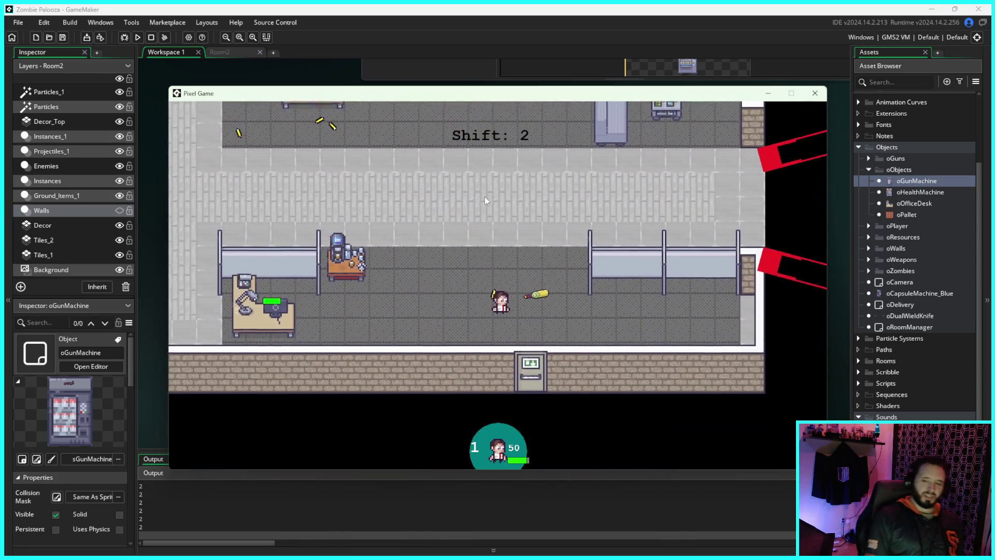
# Step: Walk the player around the corridor, into the upper room and back down the lower corridor
pyautogui.press('w')
pyautogui.press('d')
pyautogui.press('s')
pyautogui.press('w')
pyautogui.press('a')
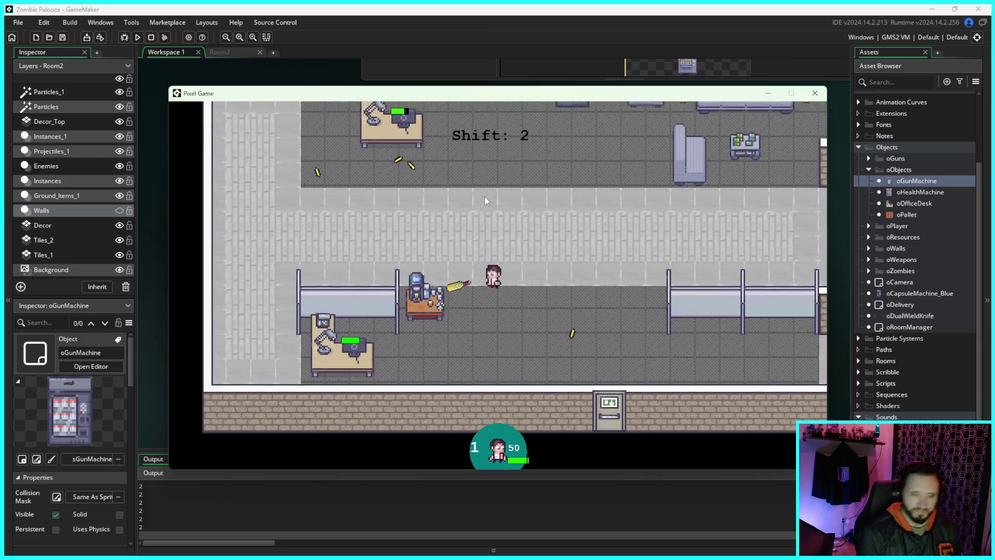
pyautogui.press('w')
pyautogui.press('a')
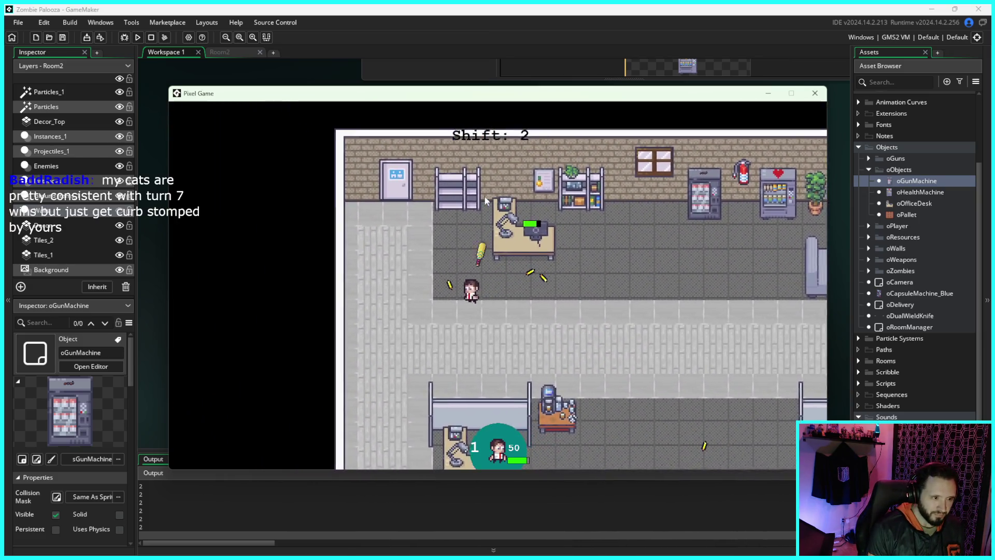
pyautogui.press('s')
pyautogui.press('d')
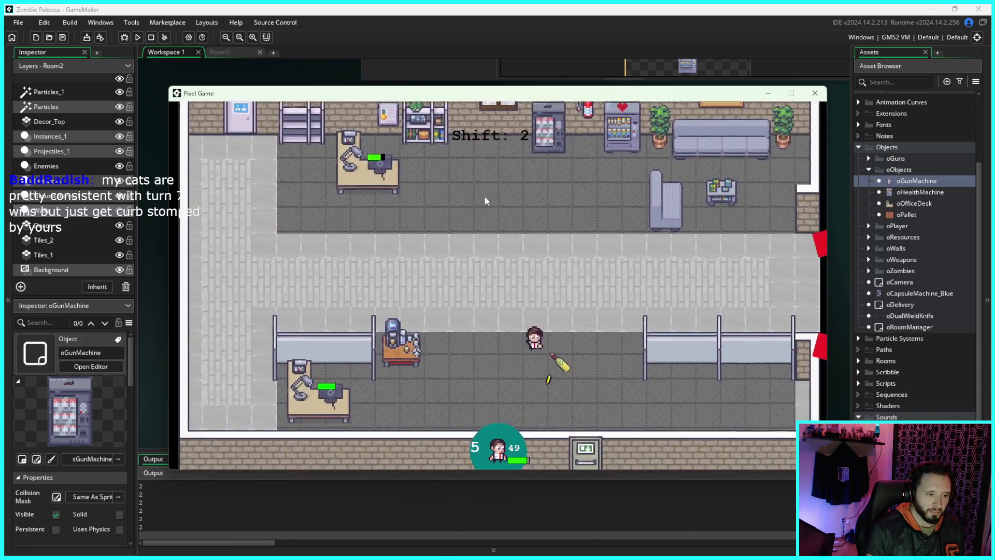
pyautogui.press('w')
pyautogui.press('a')
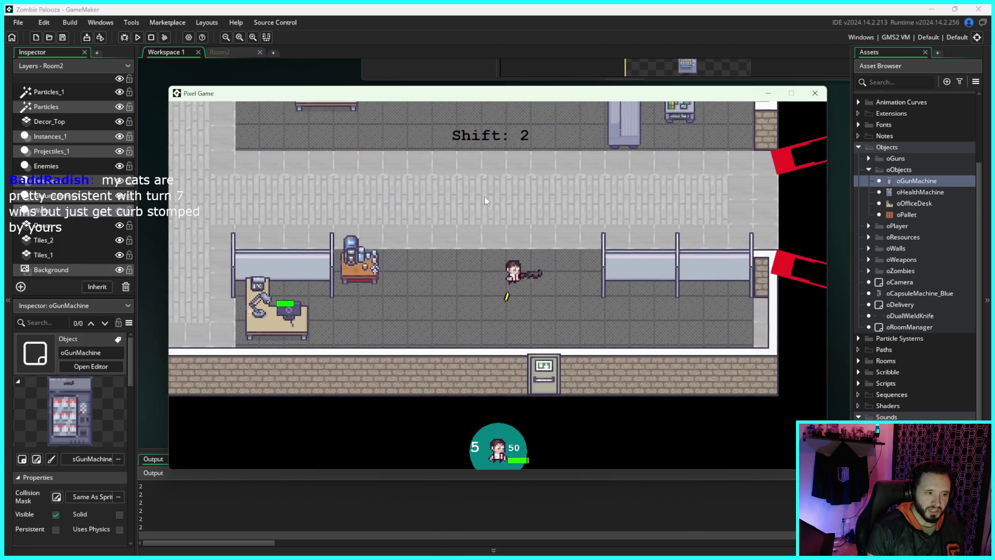
pyautogui.press('w')
pyautogui.press('d')
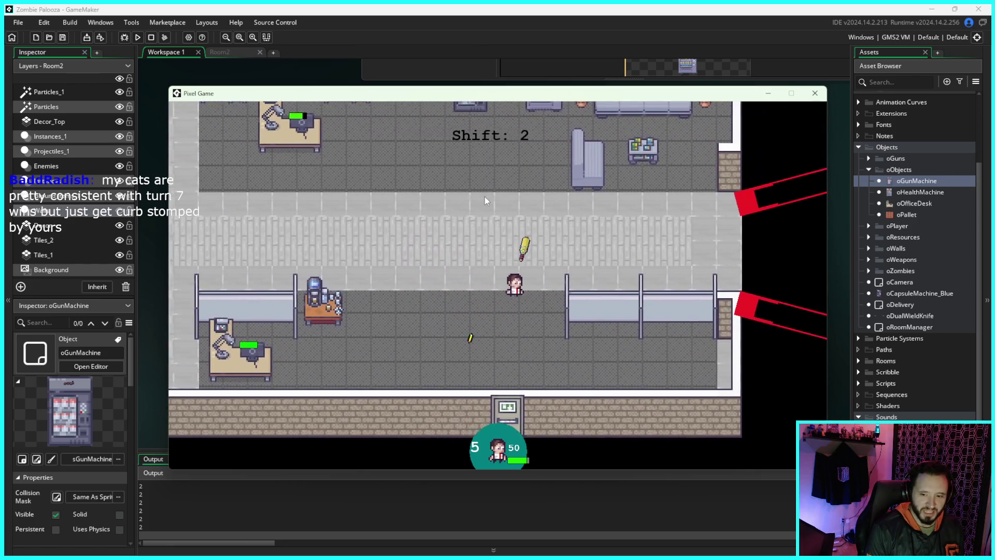
pyautogui.press('a')
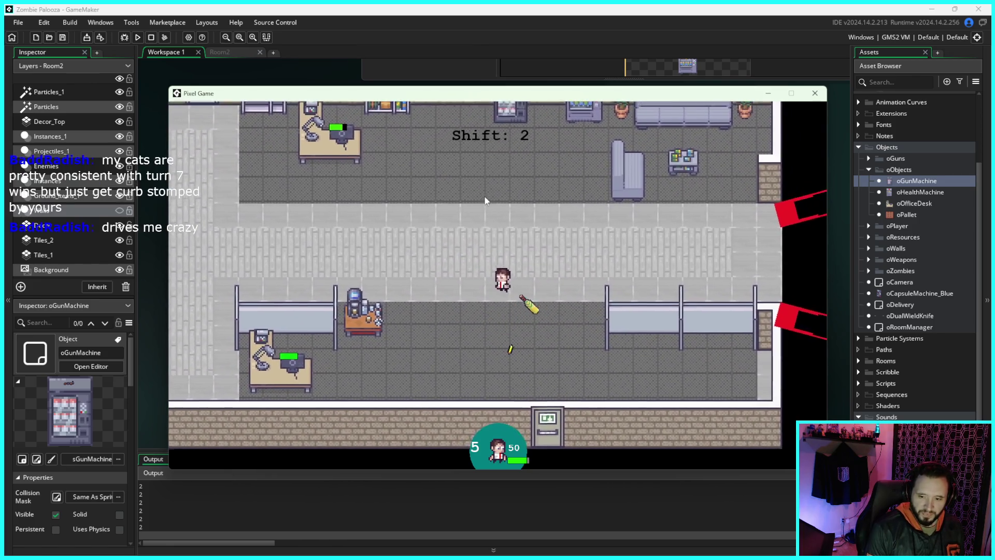
pyautogui.press('d')
pyautogui.press('s')
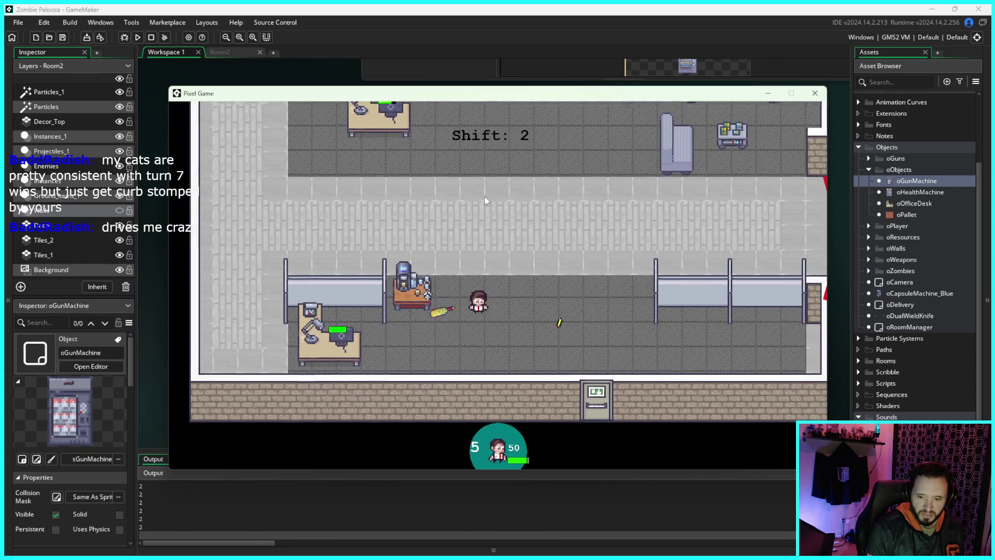
pyautogui.press('w')
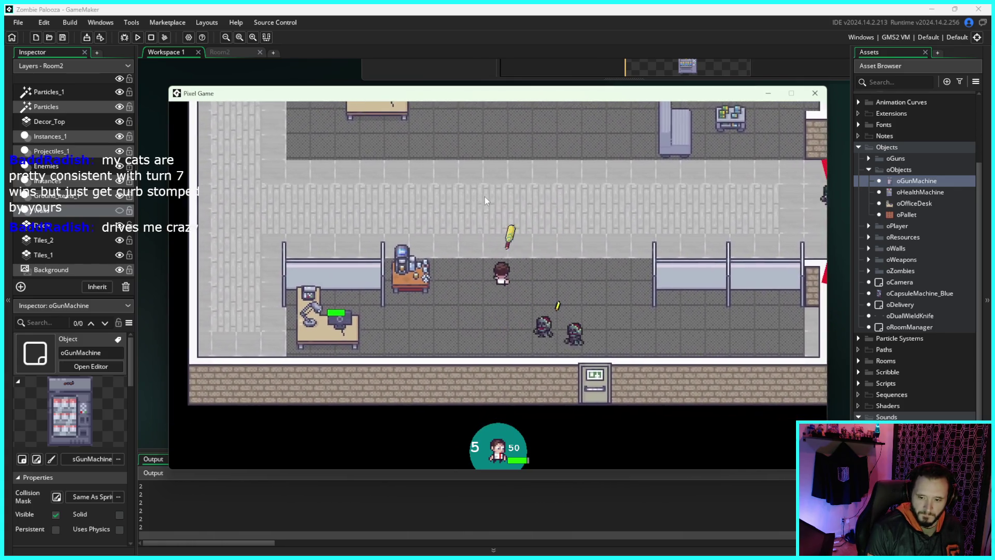
pyautogui.press('s')
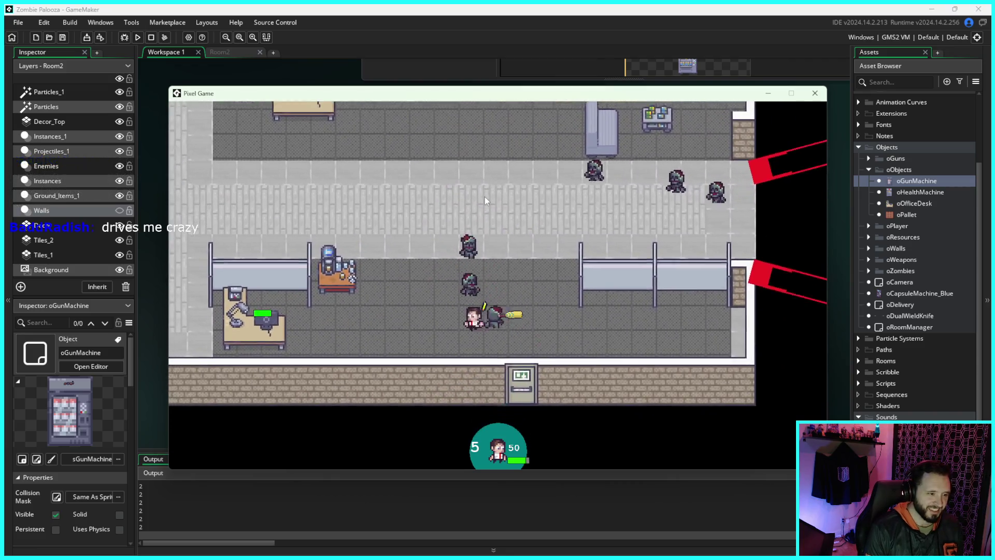
# Step: Dodge around the corridor and shoot the nearby zombies until a new wave arrives
pyautogui.press('w')
pyautogui.press('d')
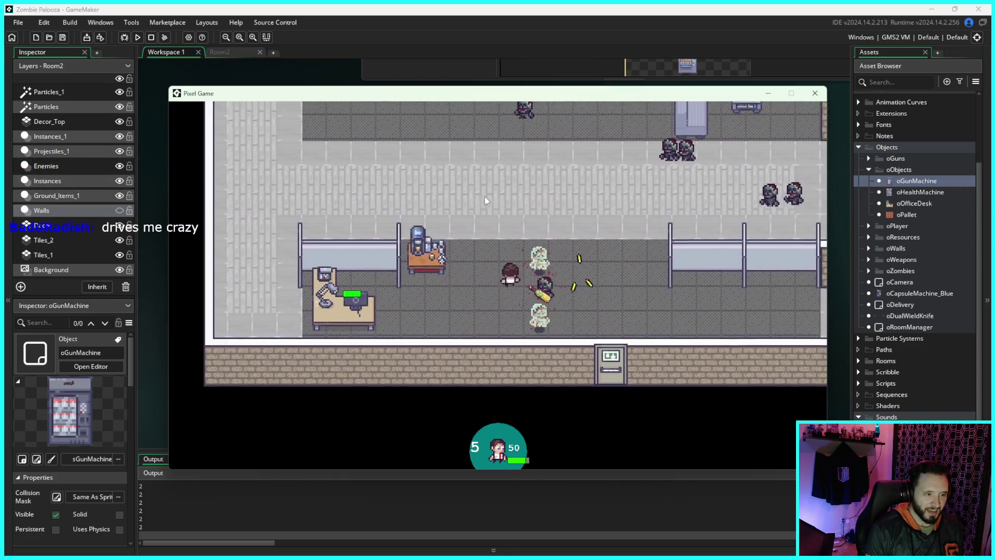
pyautogui.press('a')
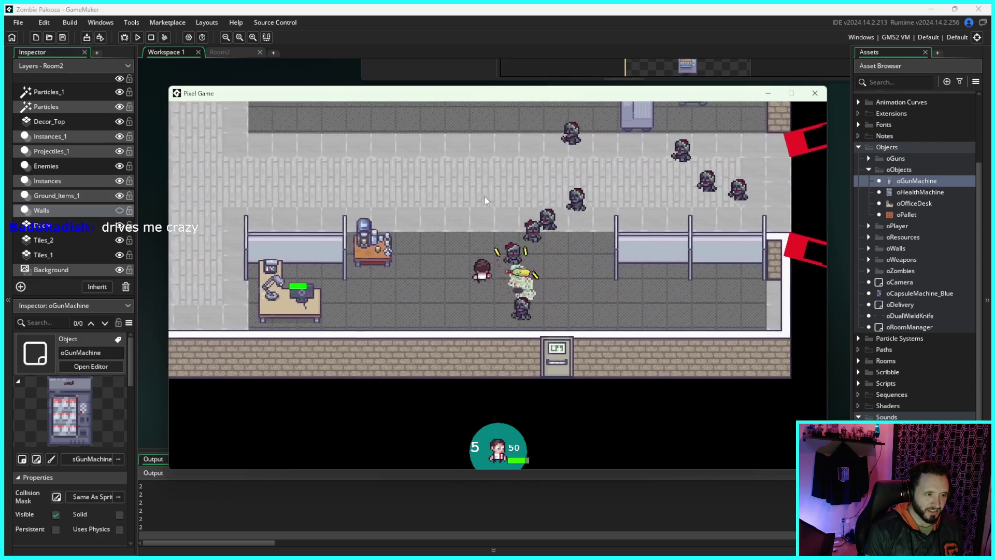
pyautogui.press('w')
pyautogui.press('a')
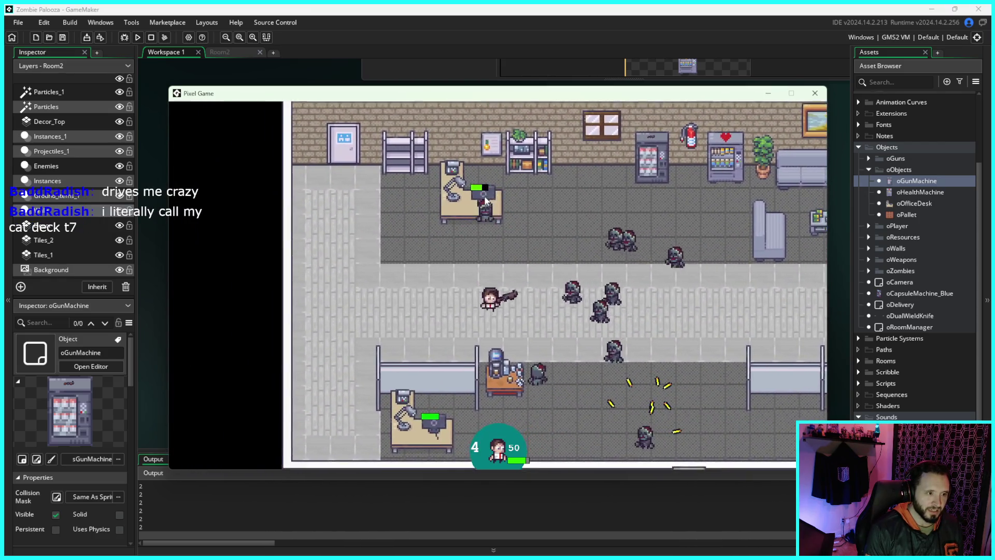
pyautogui.press('d')
pyautogui.press('s')
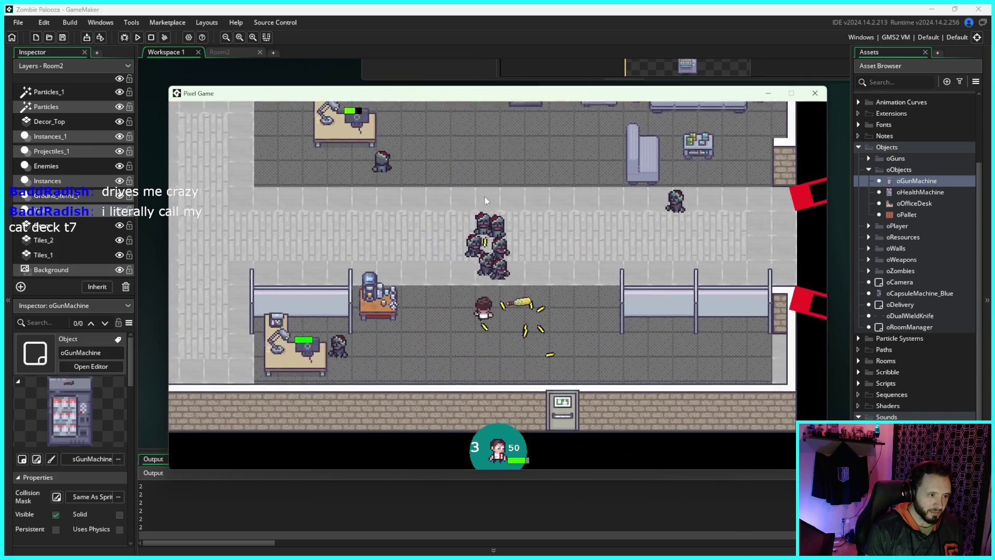
pyautogui.press('s')
pyautogui.click(484, 197)
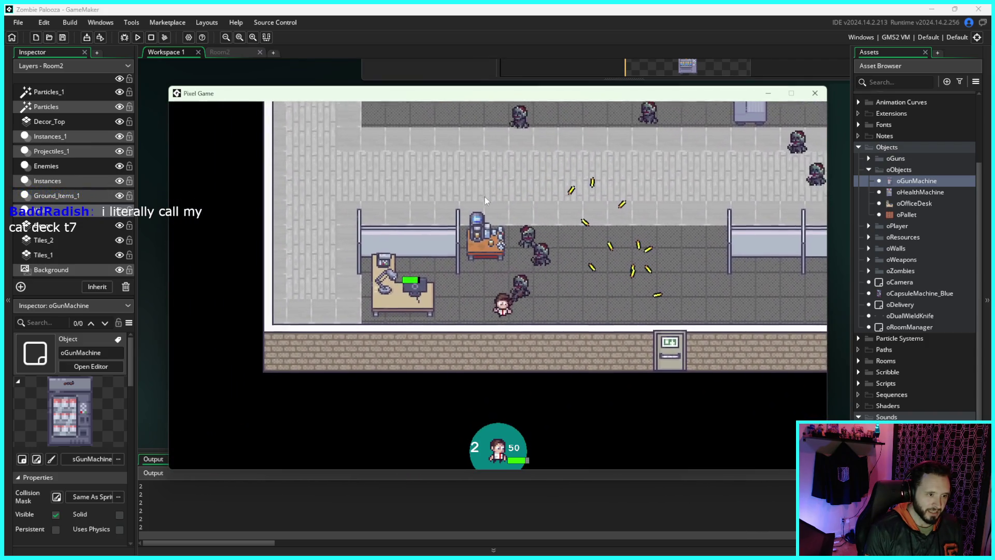
pyautogui.press('a')
pyautogui.press('w')
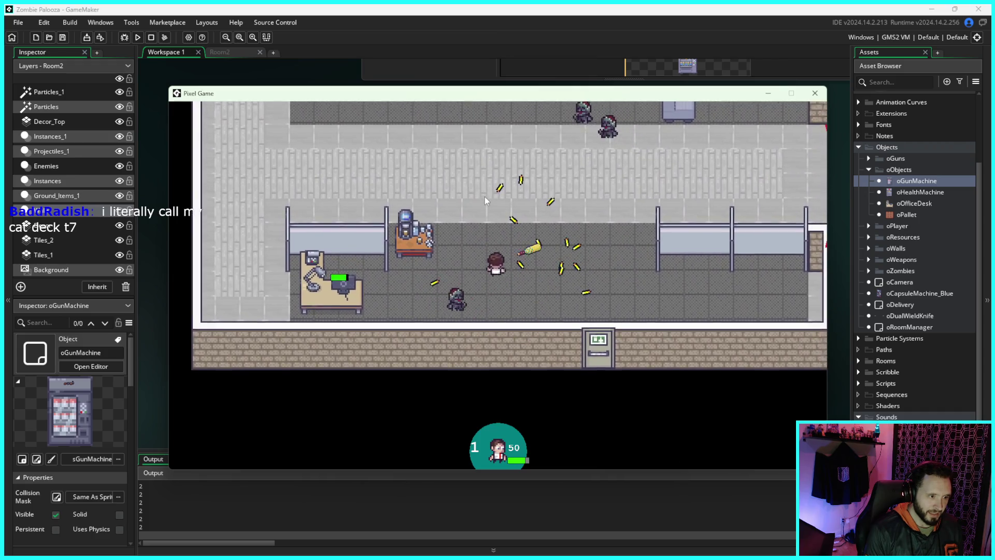
pyautogui.press('a')
pyautogui.press('d')
pyautogui.press('s')
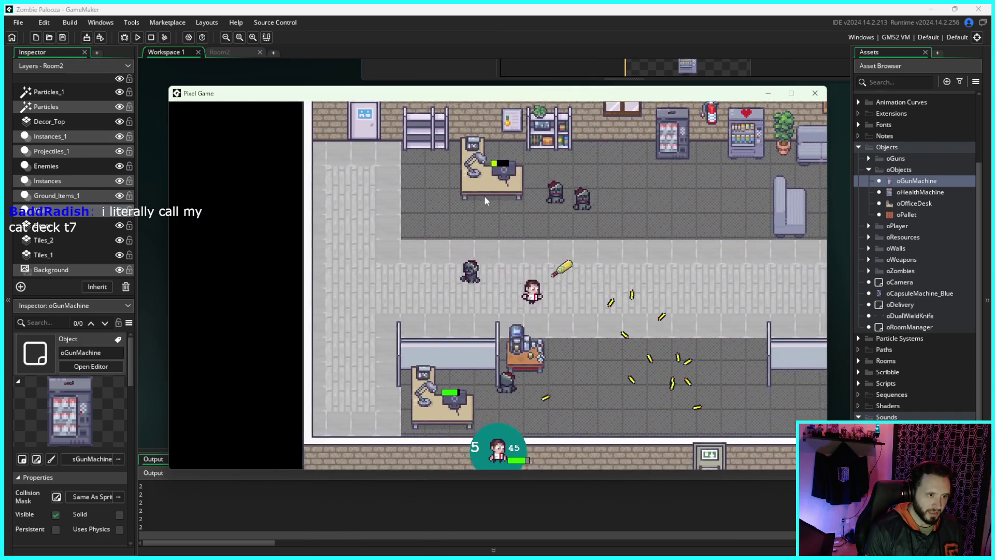
pyautogui.press('s')
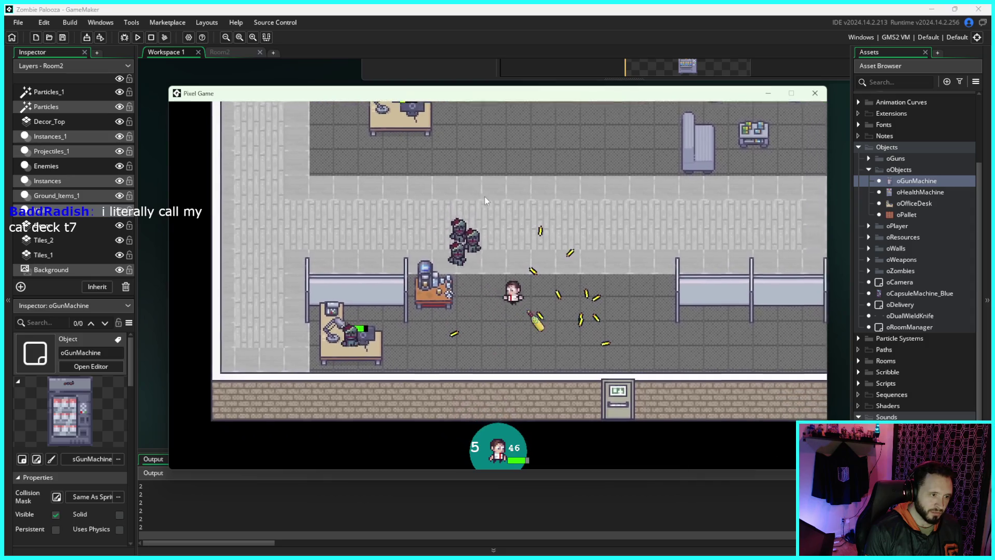
pyautogui.click(484, 197)
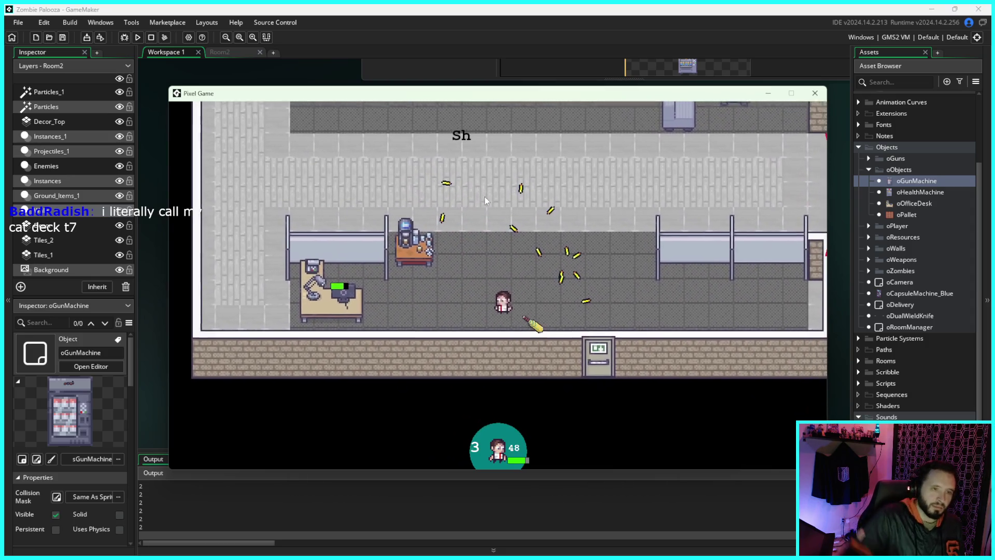
# Step: Stop the game and open oControllerListener from the oPlayer folder in the Asset Browser
pyautogui.press('Escape')
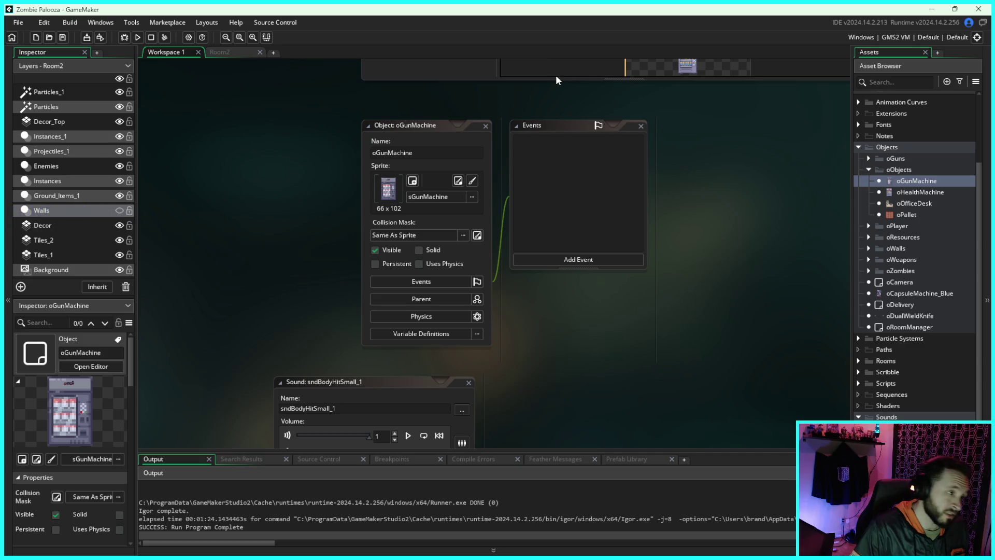
pyautogui.click(869, 170)
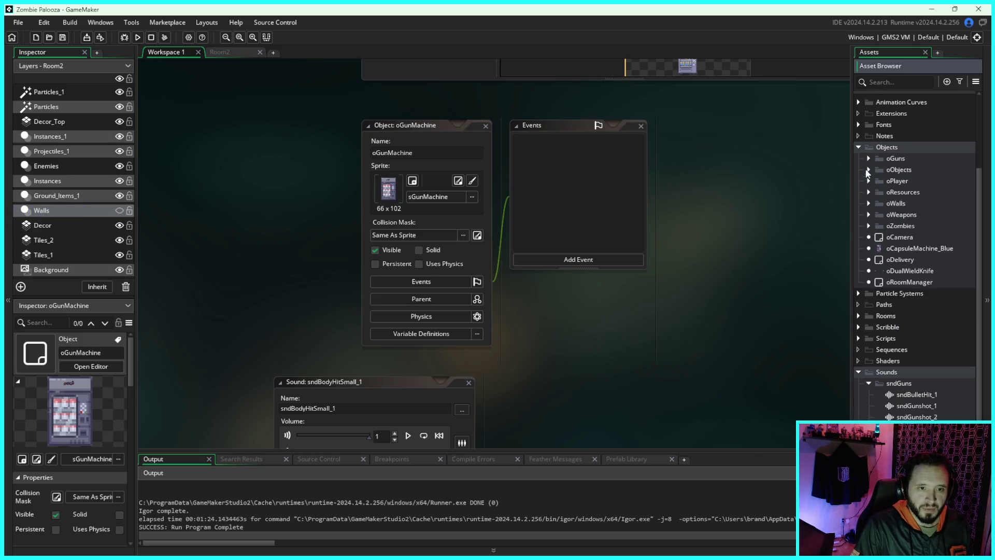
pyautogui.click(869, 191)
pyautogui.click(869, 192)
pyautogui.click(869, 203)
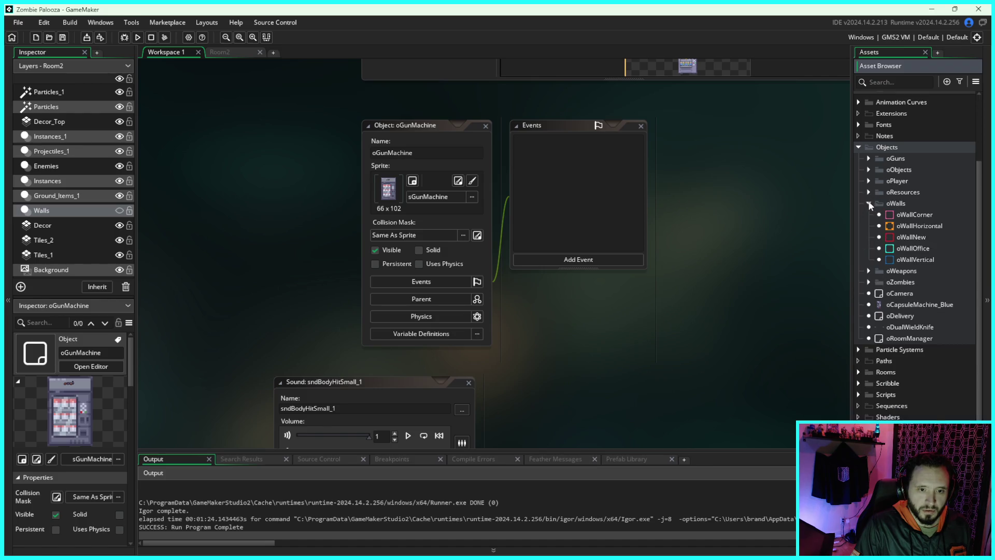
pyautogui.click(869, 203)
pyautogui.click(869, 215)
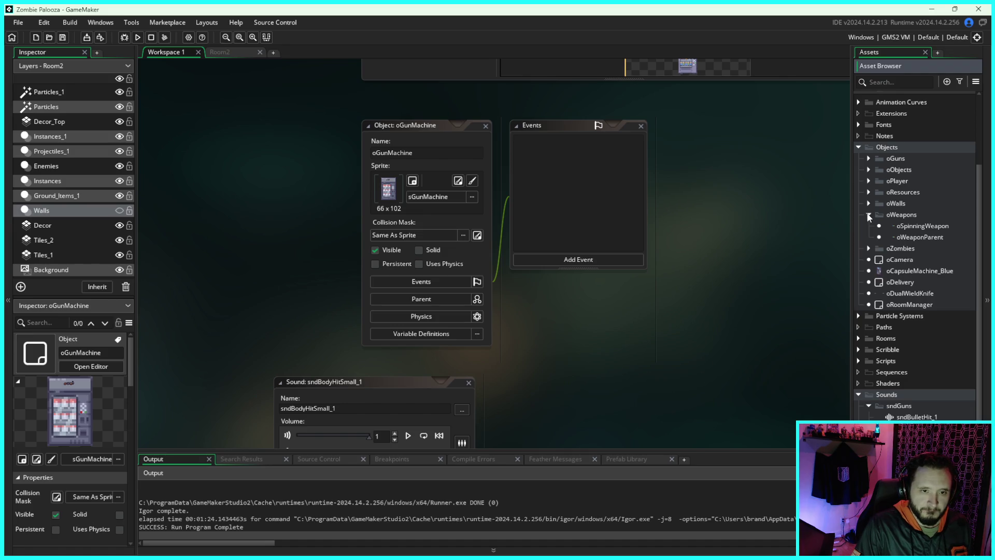
pyautogui.click(870, 215)
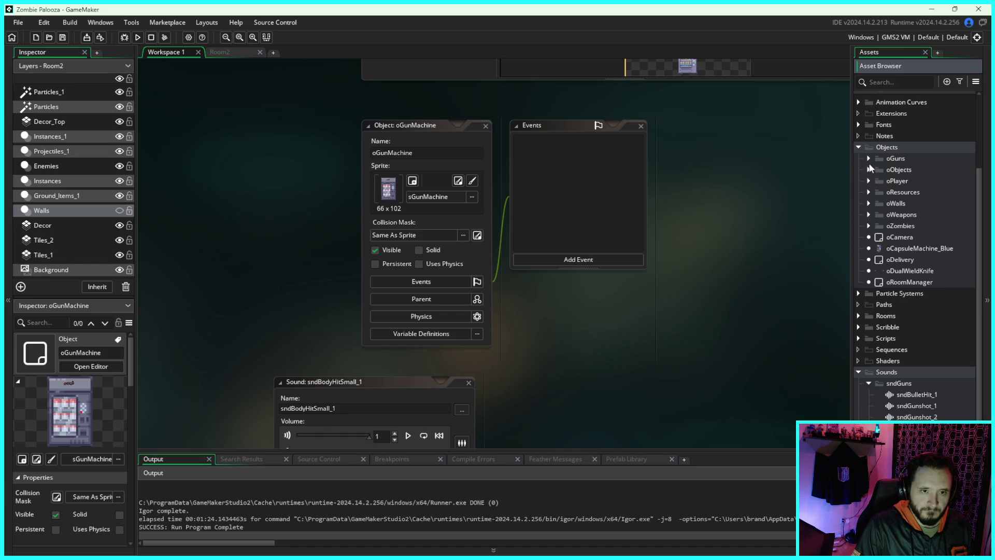
pyautogui.click(869, 181)
pyautogui.doubleClick(923, 192)
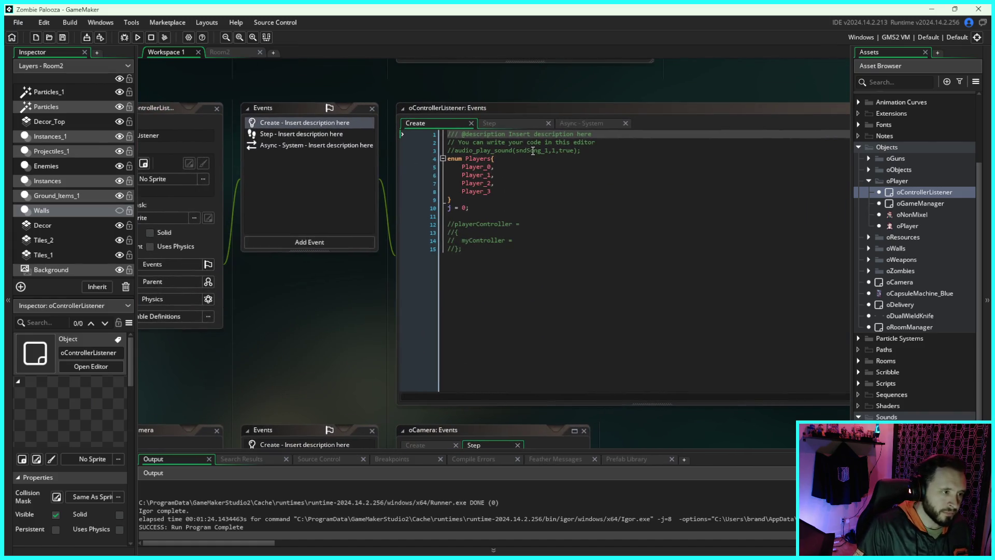
# Step: Replace oShotgun_1 with oPistol_SnubNose on line 20 of the Async - System event, then run
pyautogui.click(512, 124)
pyautogui.click(580, 121)
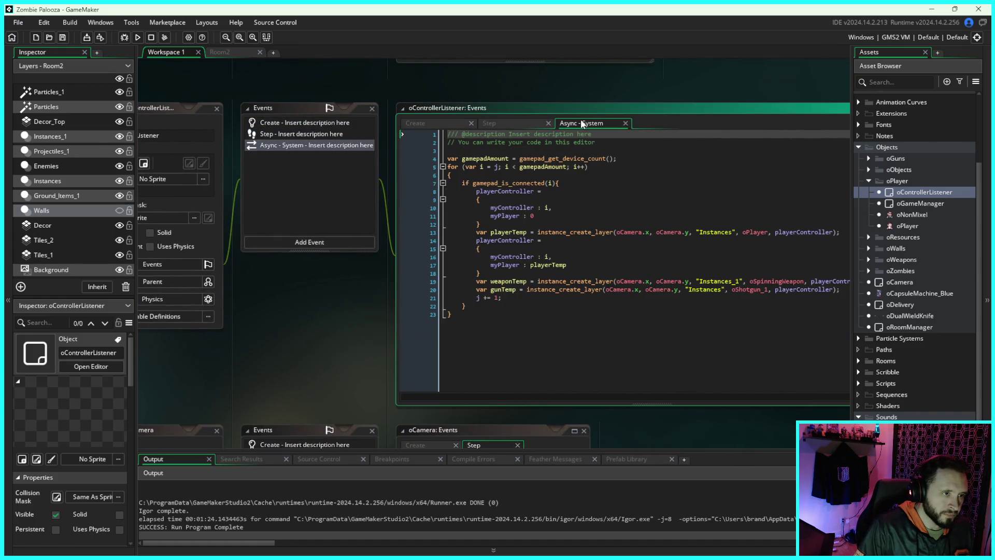
pyautogui.moveTo(663, 281); pyautogui.dragTo(626, 282)
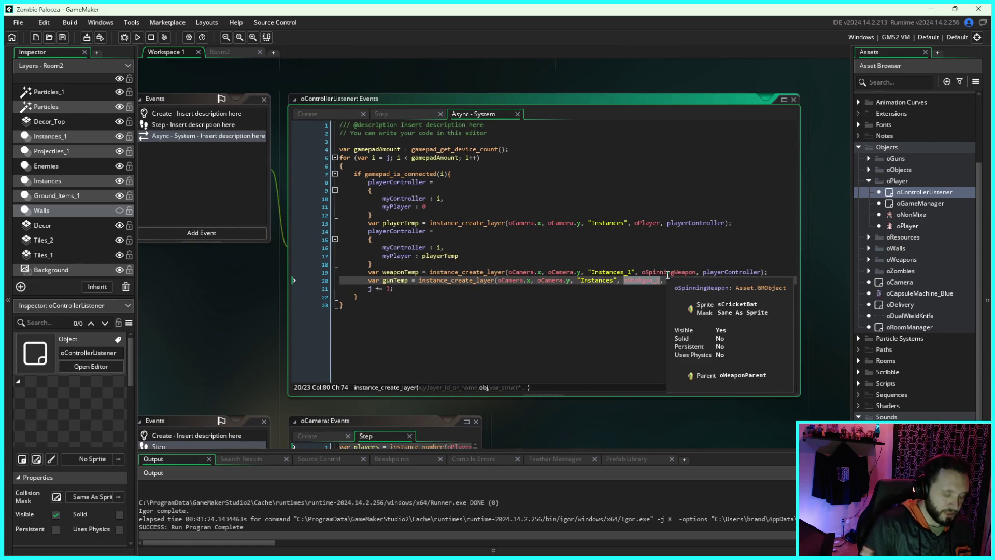
pyautogui.write('oP, playerController')
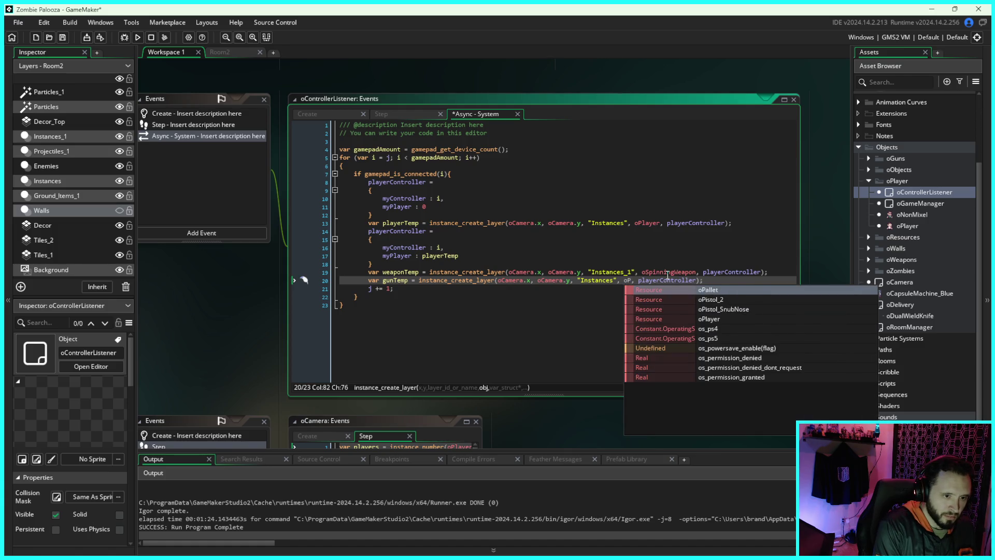
pyautogui.write('i')
pyautogui.press('Down')
pyautogui.press('Return')
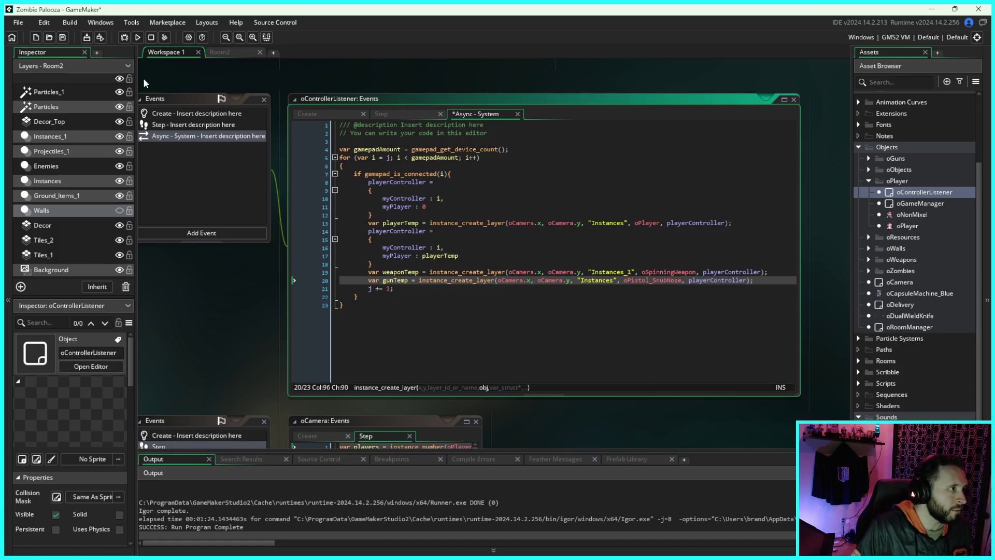
pyautogui.click(138, 37)
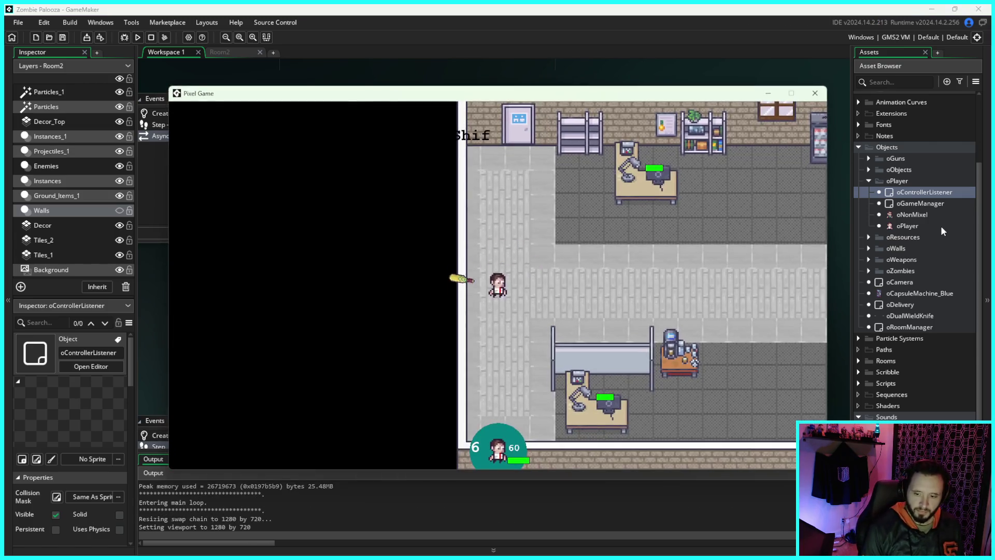
# Step: Walk the player around the pistol playtest until the Code Error appears, then abort
pyautogui.press('d')
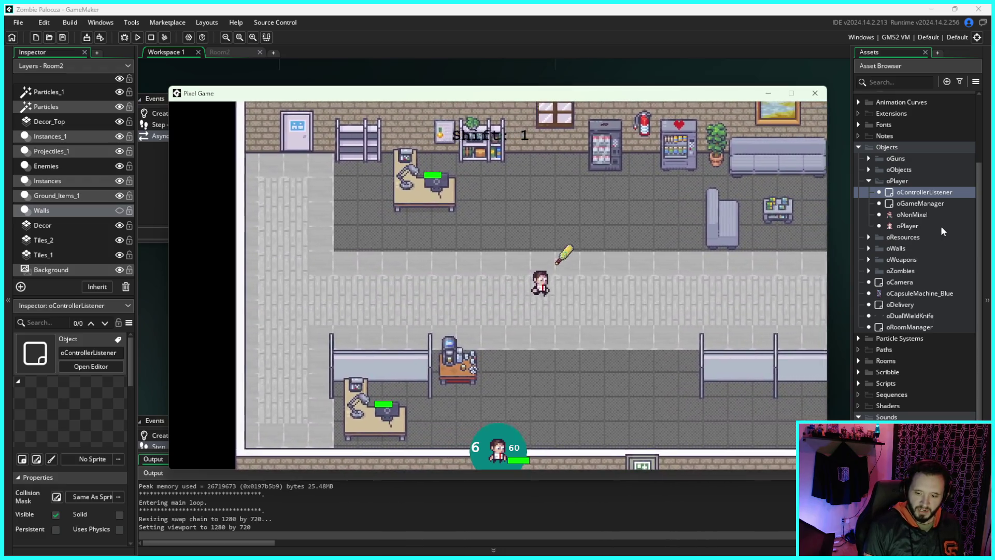
pyautogui.press('d')
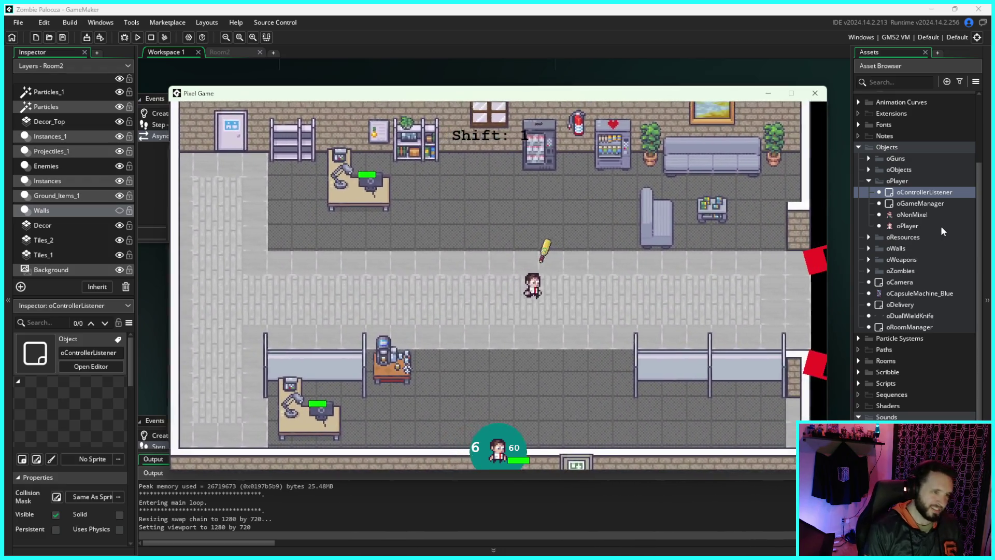
pyautogui.press('a')
pyautogui.press('s')
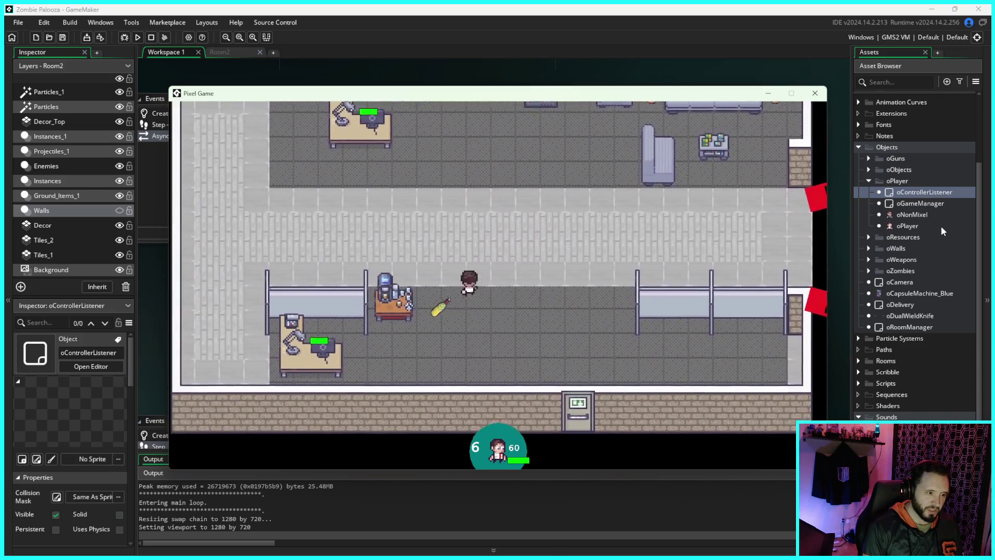
pyautogui.press('d')
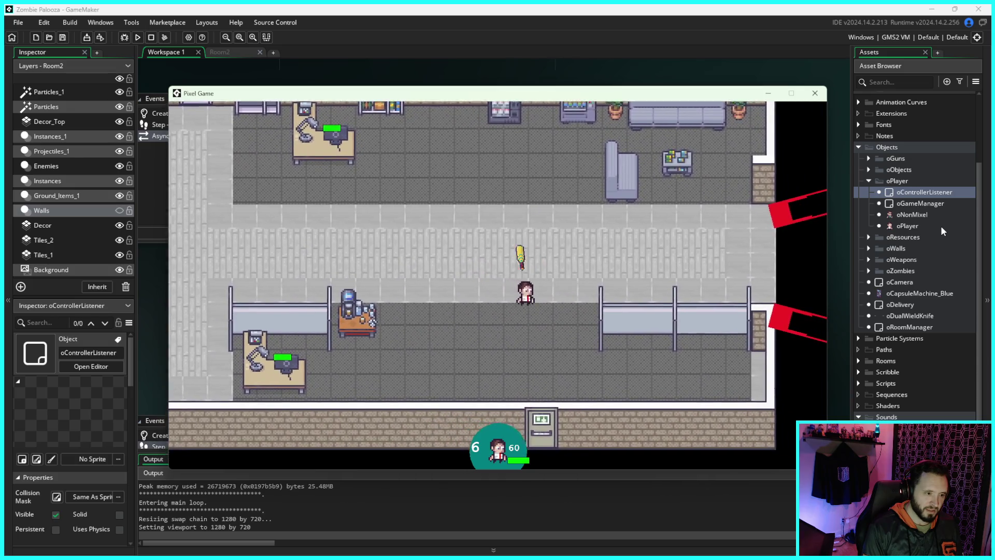
pyautogui.press('a')
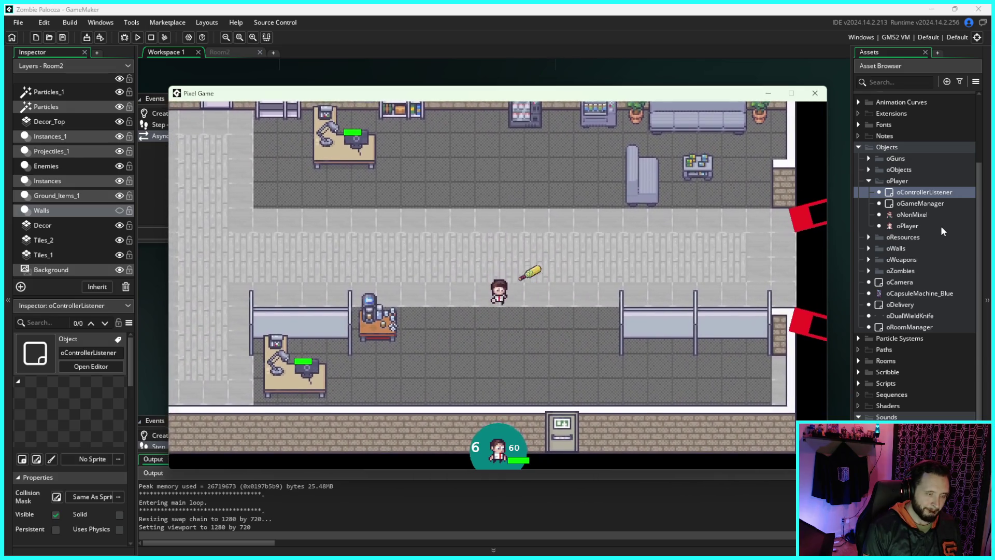
pyautogui.press('a')
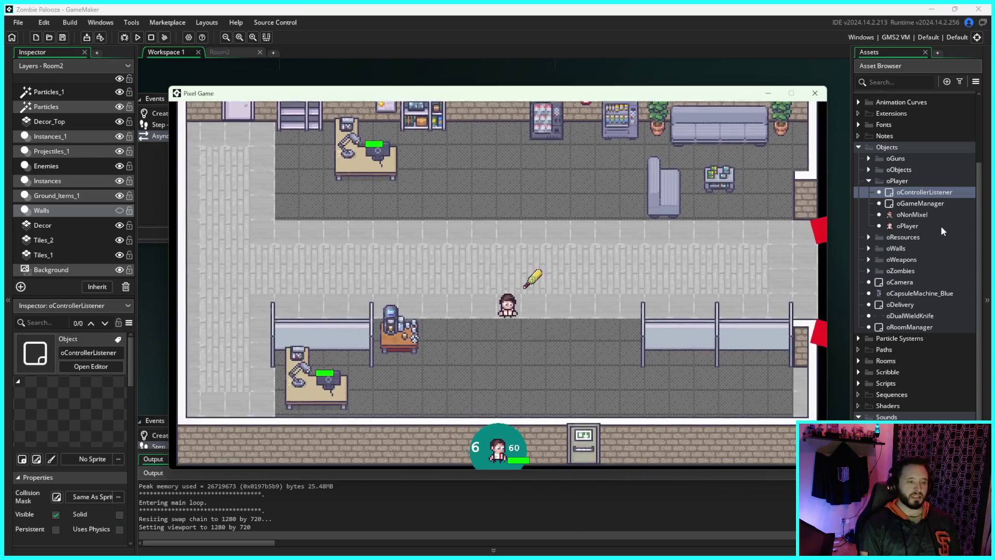
pyautogui.press('s')
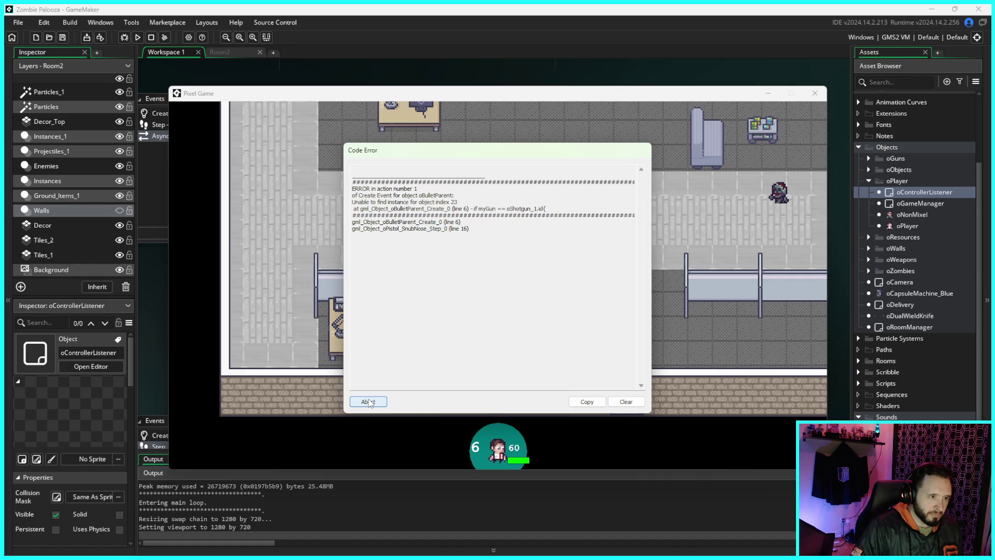
pyautogui.click(368, 402)
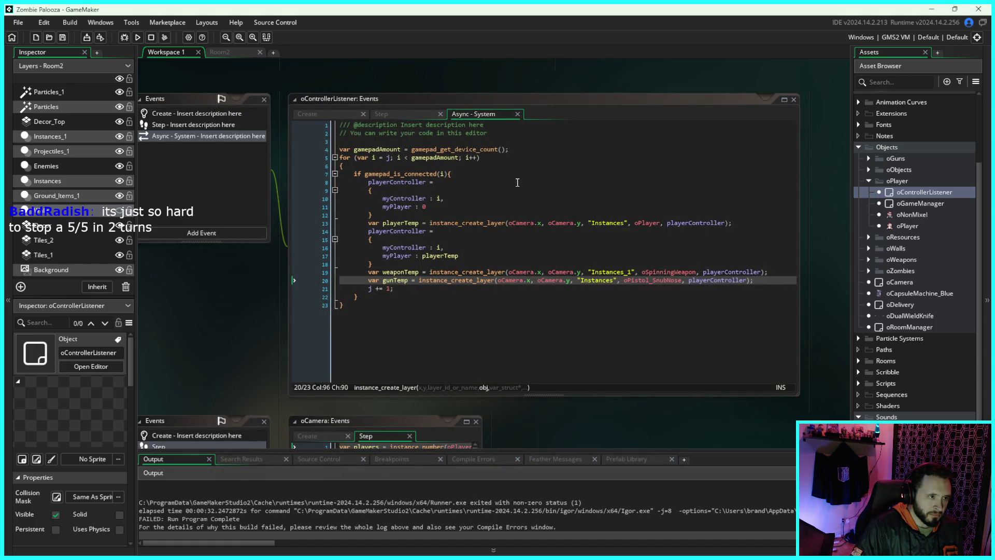
# Step: Expand the oGuns folder and open oBulletParent's Create event code
pyautogui.click(870, 159)
pyautogui.doubleClick(916, 179)
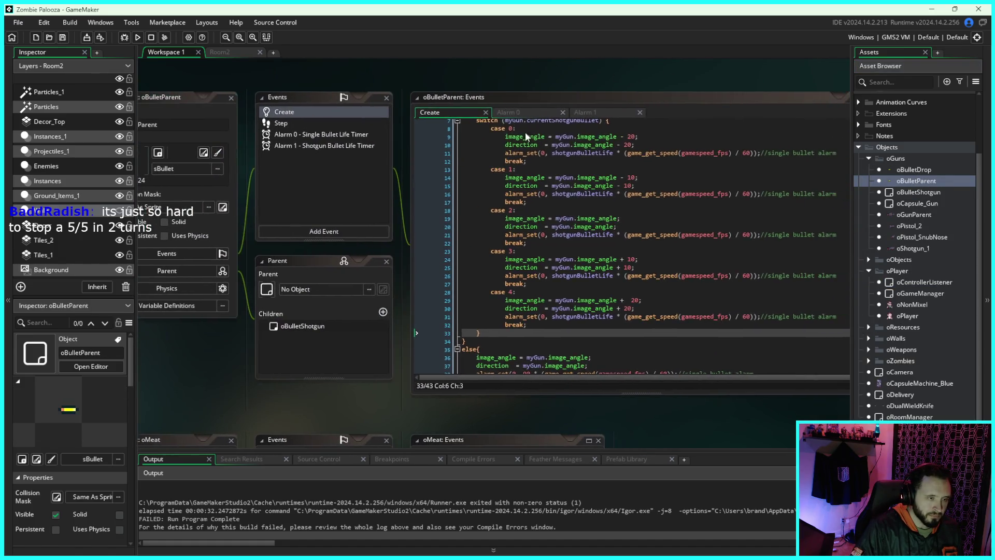
pyautogui.scroll(5, 539, 238)
pyautogui.scroll(-5, 427, 268)
pyautogui.scroll(-5, 570, 290)
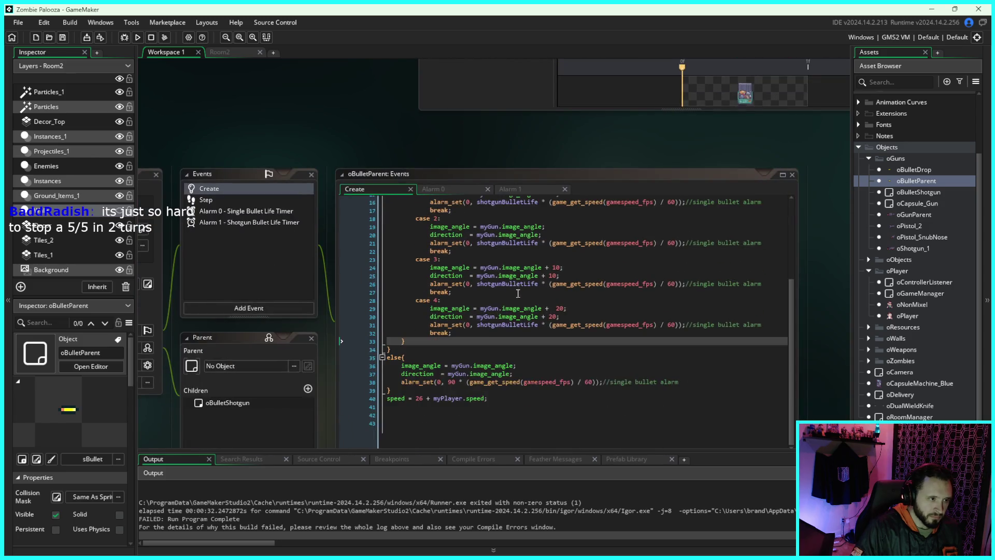
pyautogui.scroll(8, 642, 292)
pyautogui.scroll(-3, 601, 207)
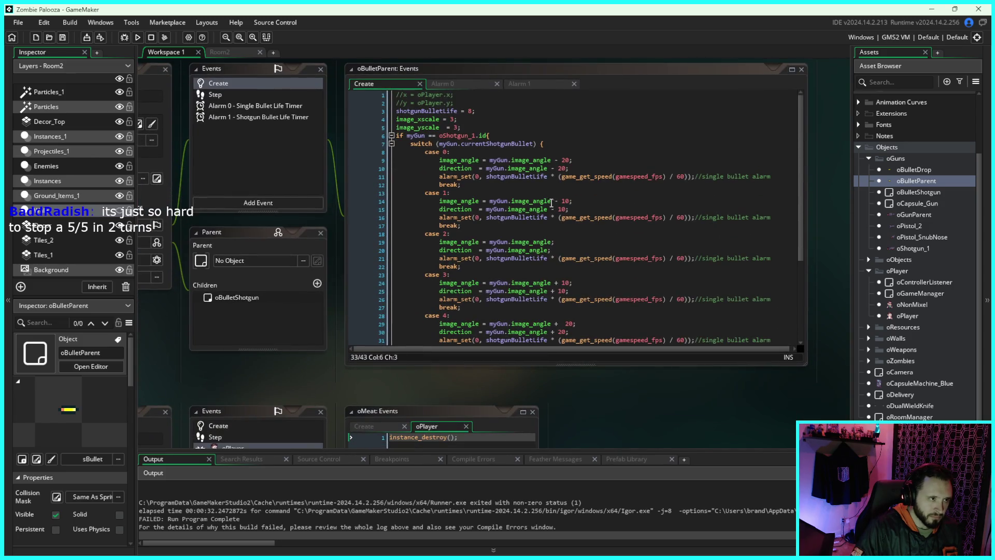
# Step: Recentre the editors and place the cursor at the start of line 6's condition
pyautogui.moveTo(826, 194); pyautogui.dragTo(847, 246)
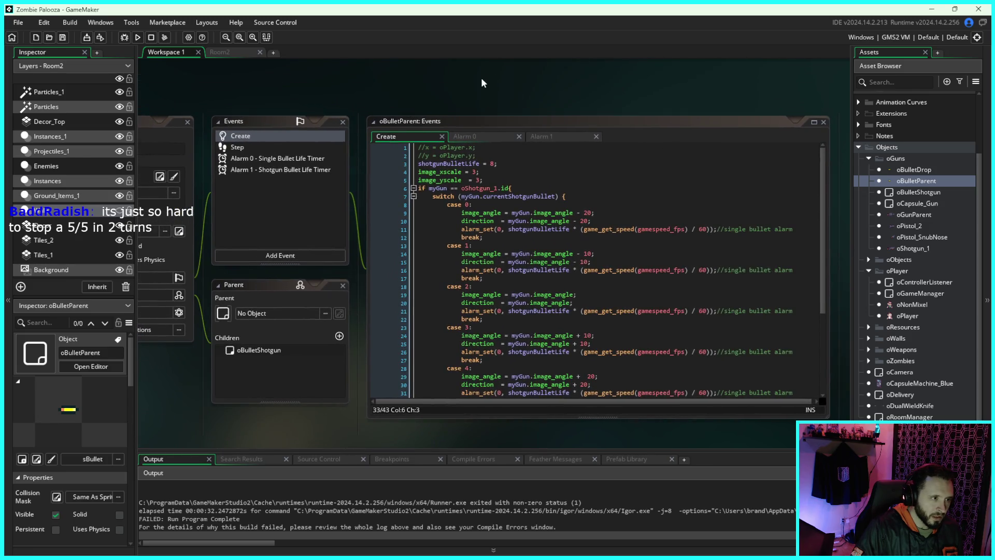
pyautogui.moveTo(481, 76); pyautogui.dragTo(583, 87)
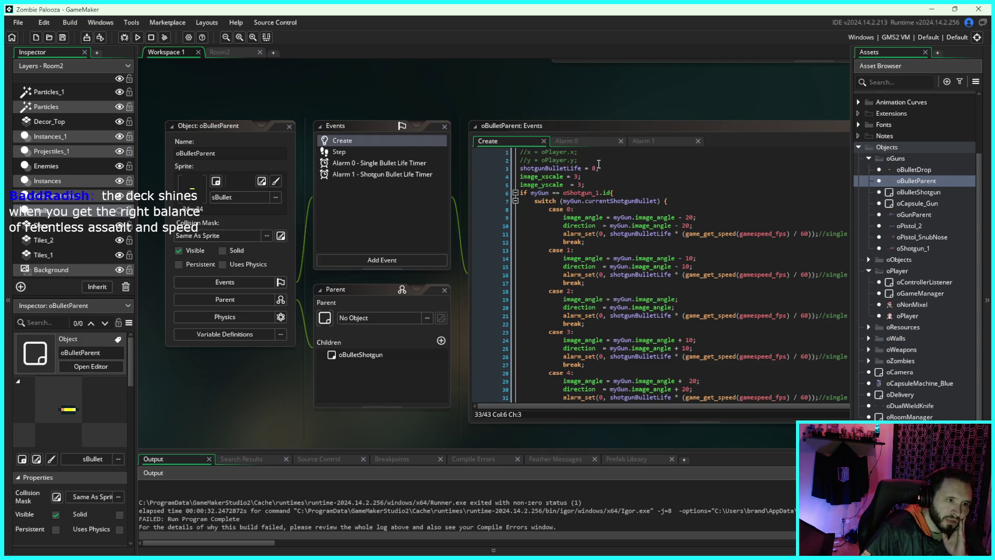
pyautogui.moveTo(647, 102)
pyautogui.mouseDown()
pyautogui.moveTo(599, 88)
pyautogui.moveTo(593, 76)
pyautogui.mouseUp()
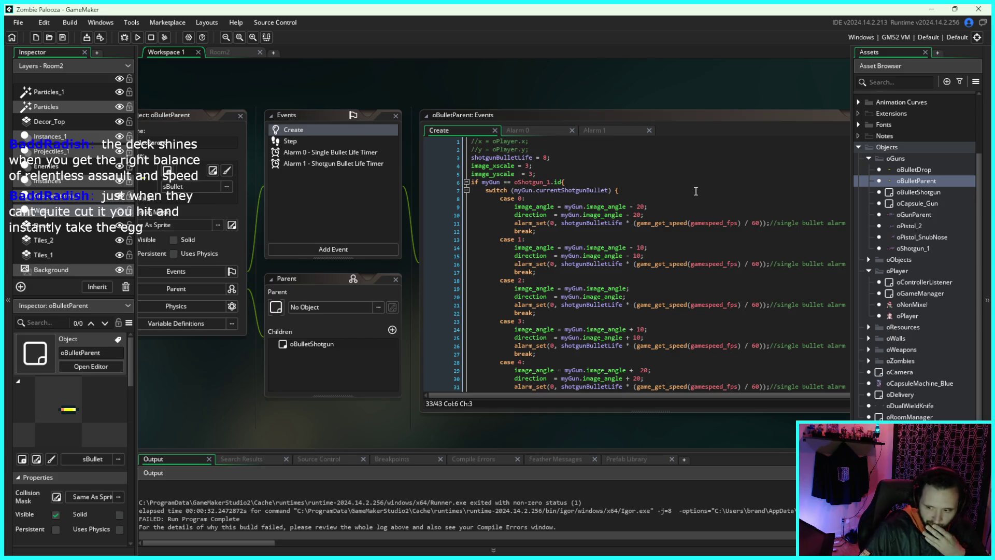
pyautogui.click(482, 182)
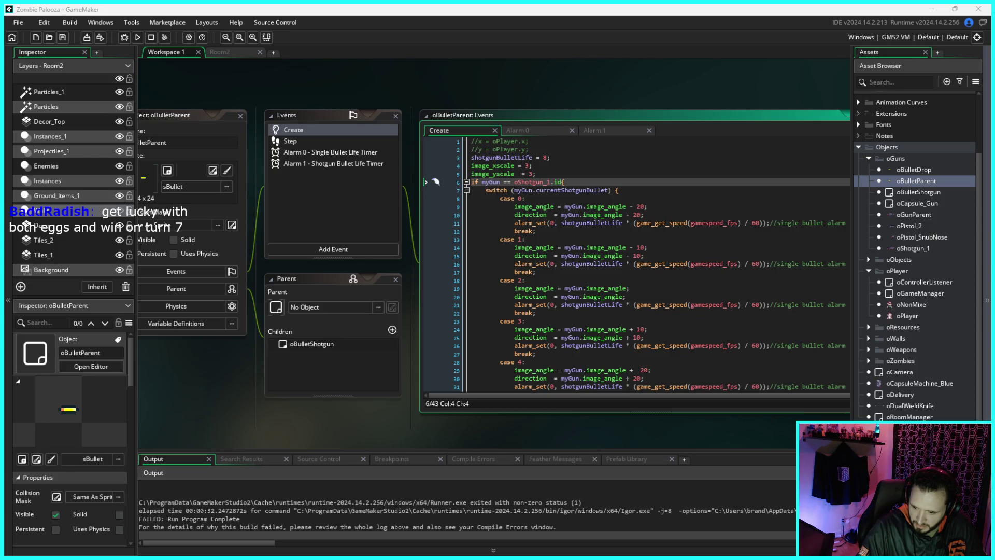
pyautogui.press('Left')
# Step: Insert instance_exists(oShotgun_1) && before myGun == oShotgun_1.id on line 6
pyautogui.press('Right')
pyautogui.write('instance')
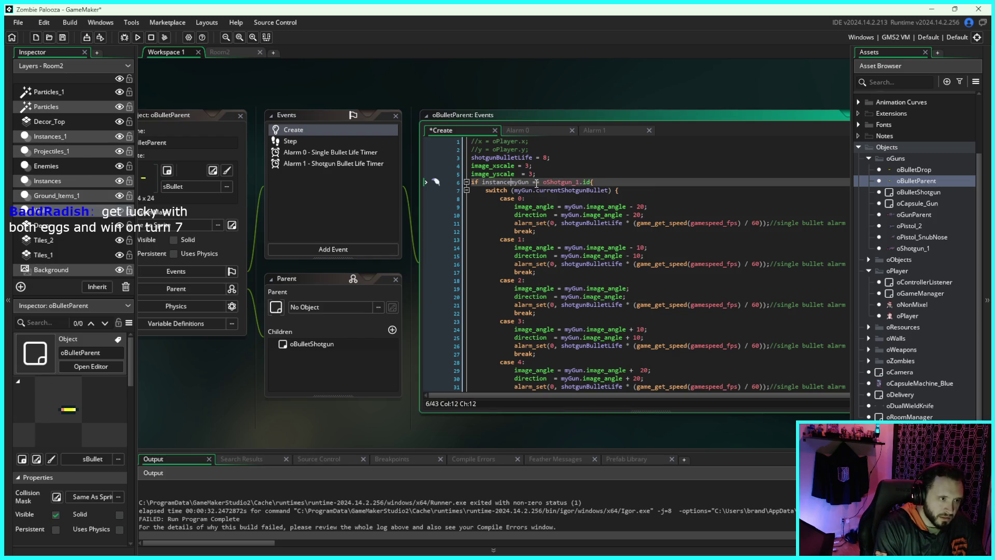
pyautogui.write('_exists')
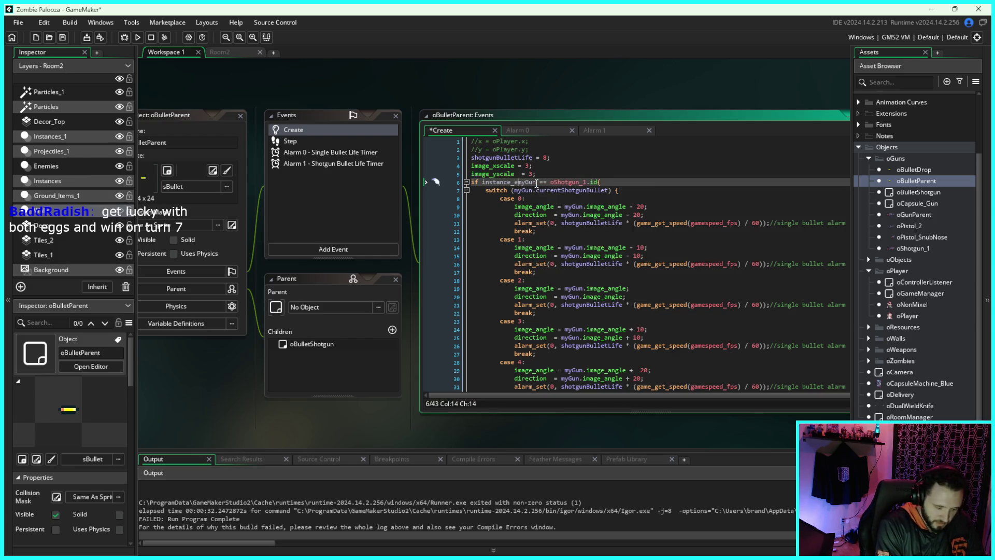
pyautogui.write('(oS')
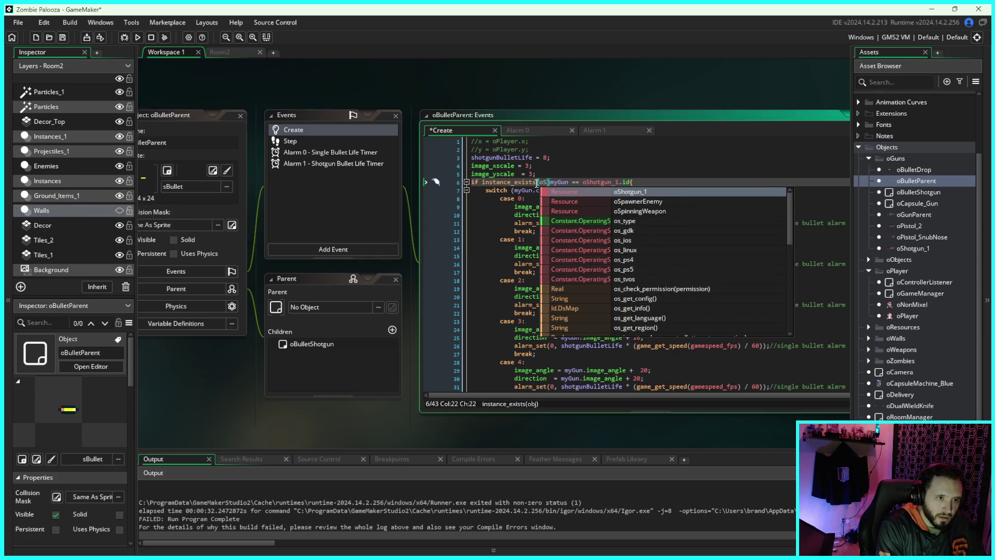
pyautogui.press('Return')
pyautogui.click(704, 175)
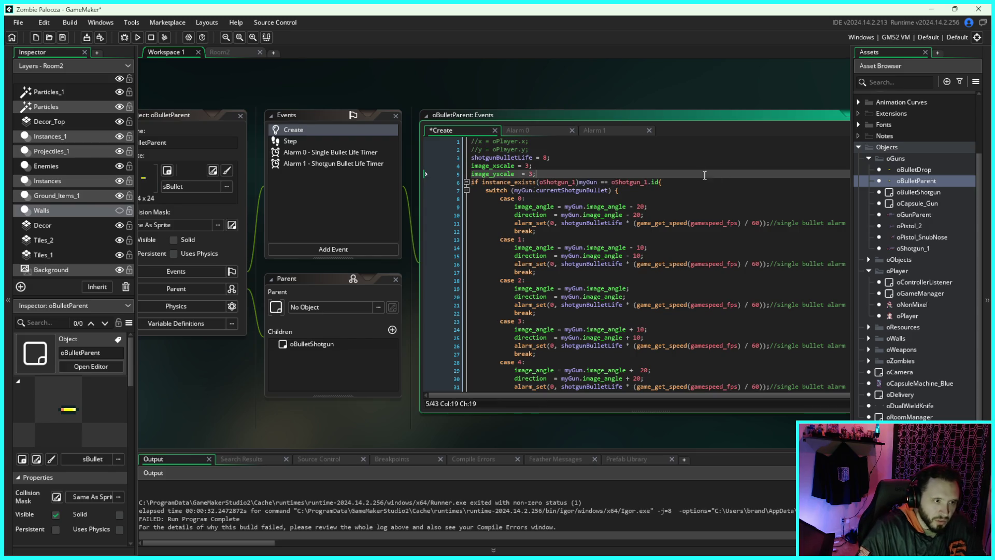
pyautogui.click(580, 182)
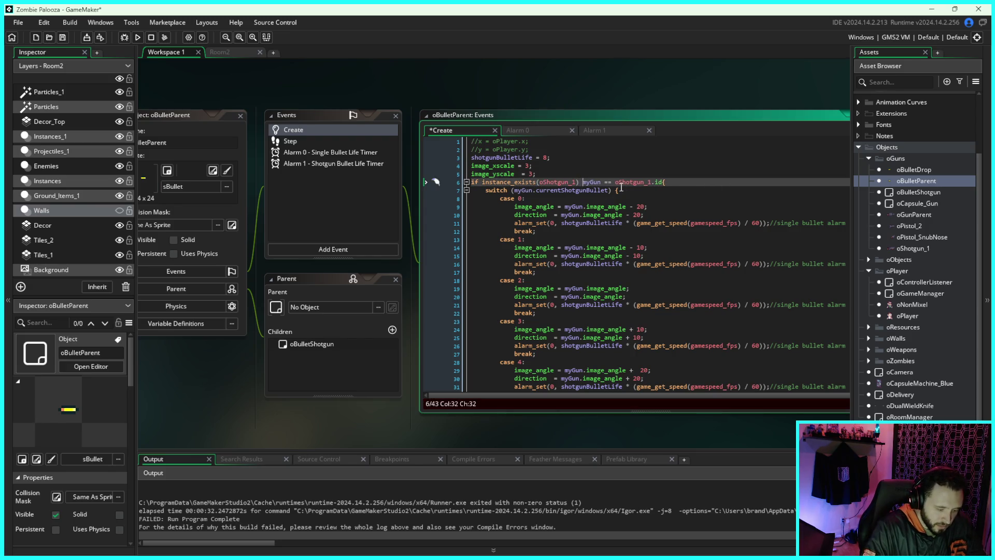
pyautogui.write('&&')
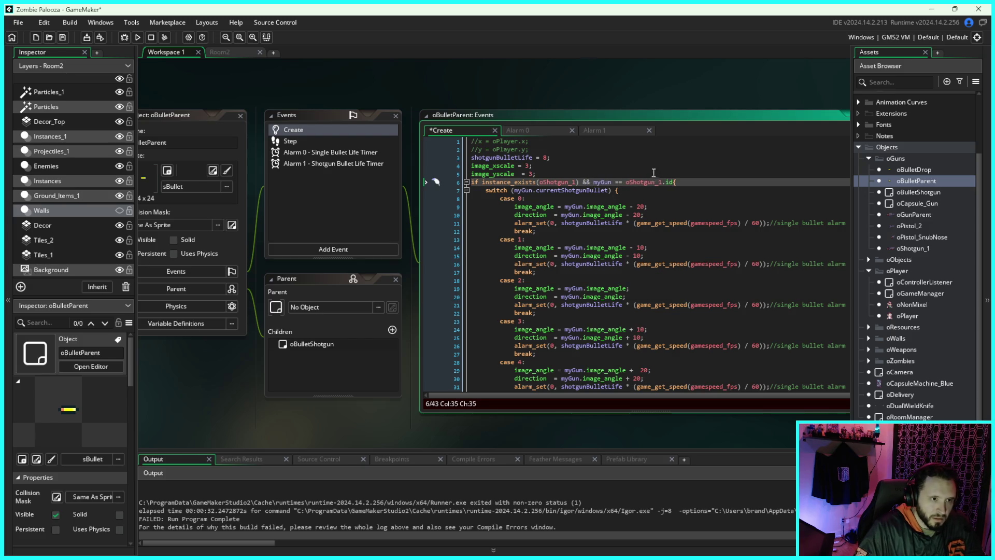
pyautogui.scroll(-5, 678, 189)
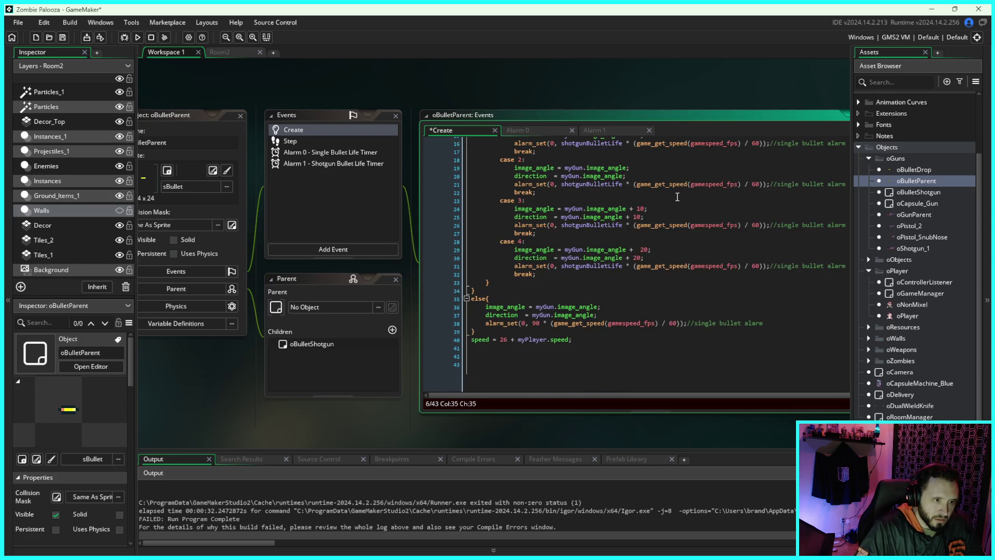
pyautogui.scroll(3, 653, 192)
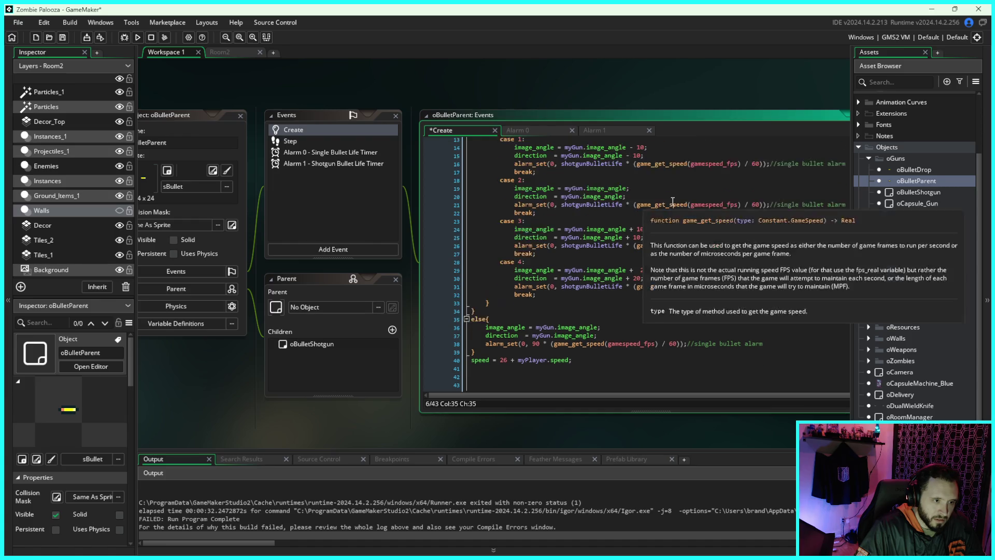
pyautogui.scroll(3, 629, 180)
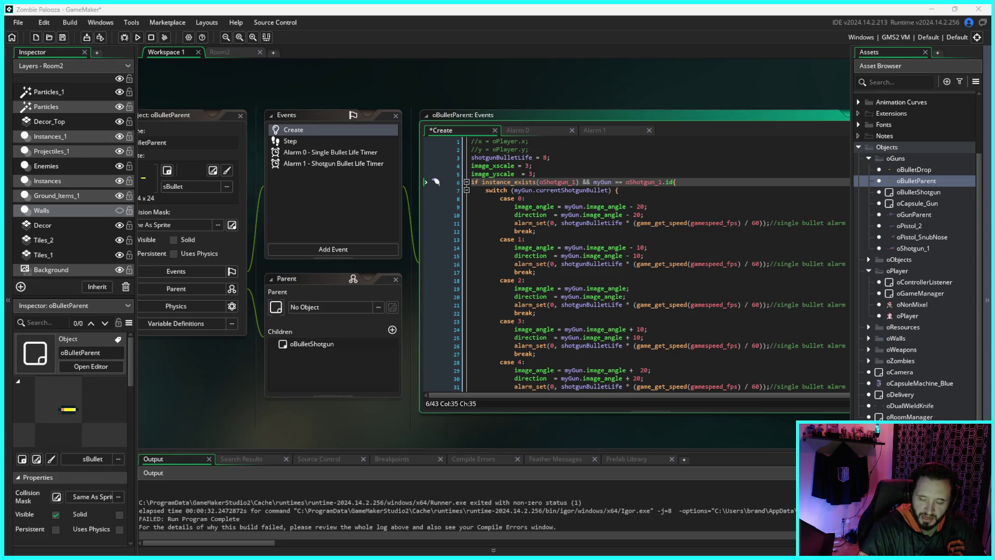
# Step: Save and run with F5, fire the pistol, reload to six rounds, then close the game
pyautogui.press('F5')
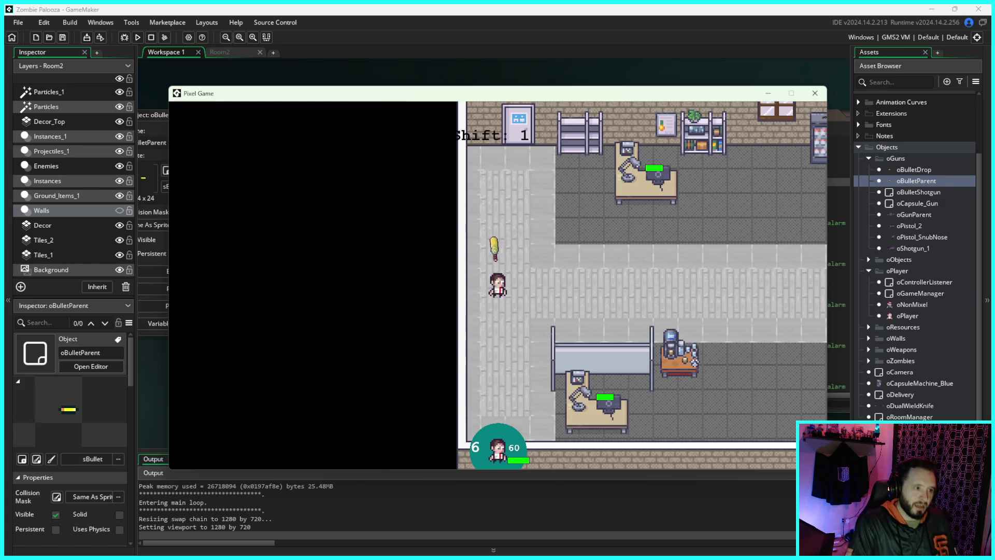
pyautogui.press('d')
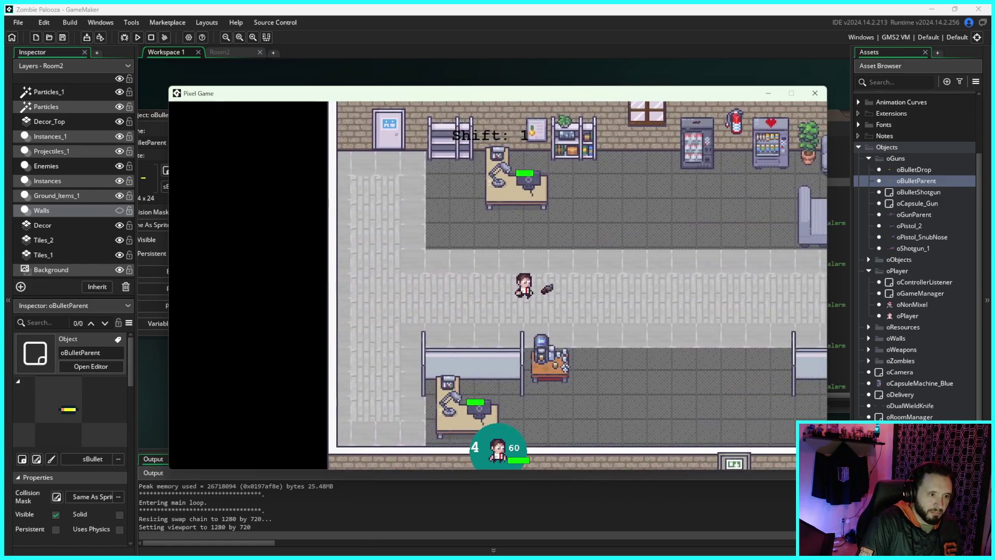
pyautogui.press('d')
pyautogui.press('a')
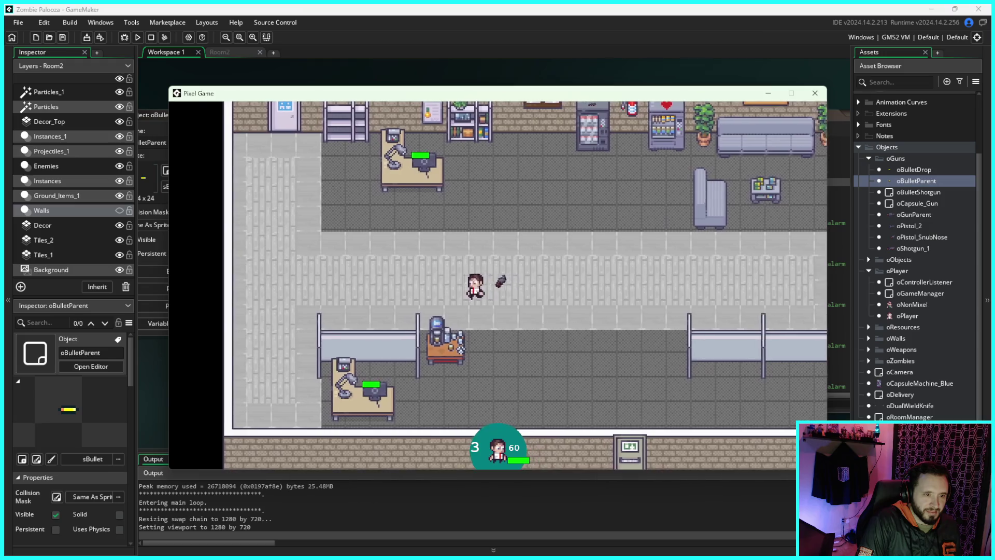
pyautogui.press('d')
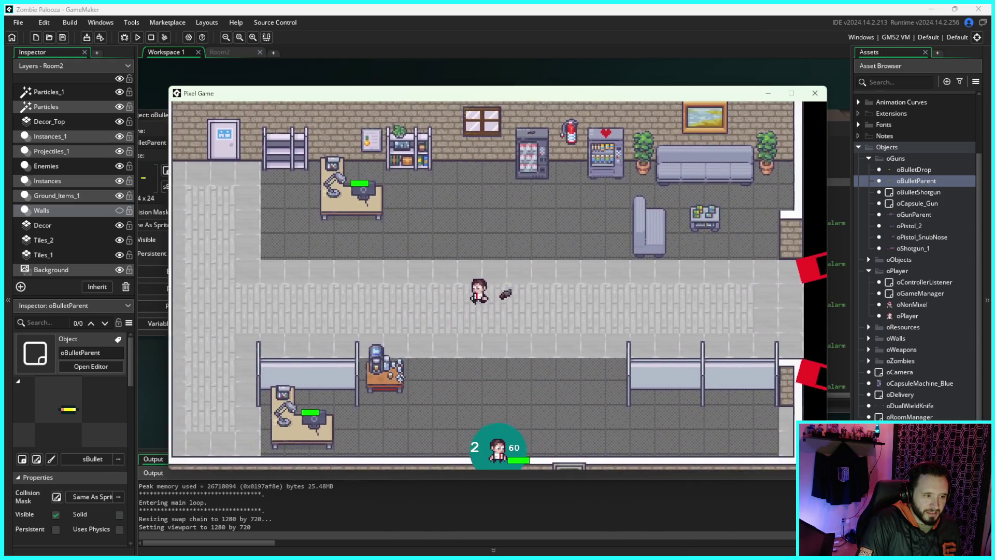
pyautogui.press('a')
pyautogui.press('s')
pyautogui.press('2')
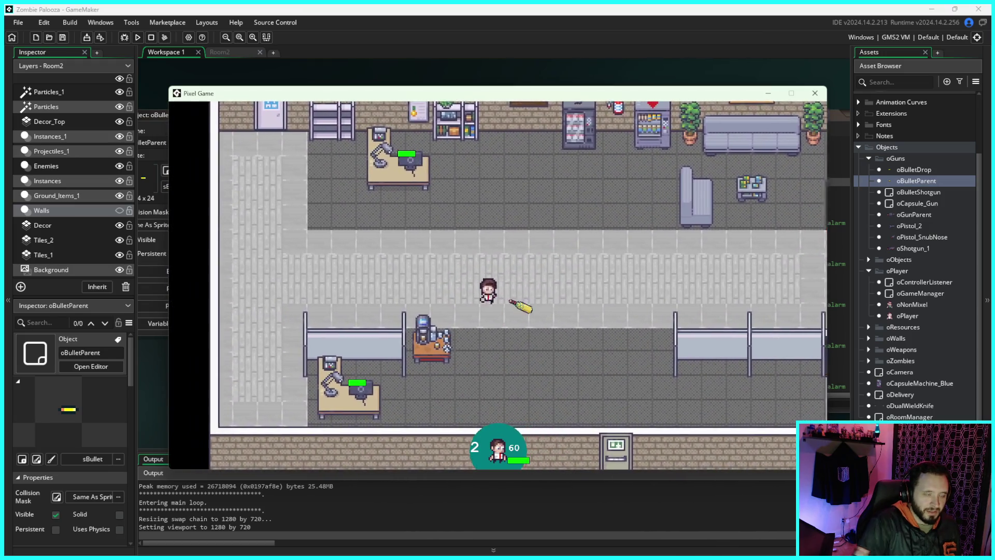
pyautogui.press('Escape')
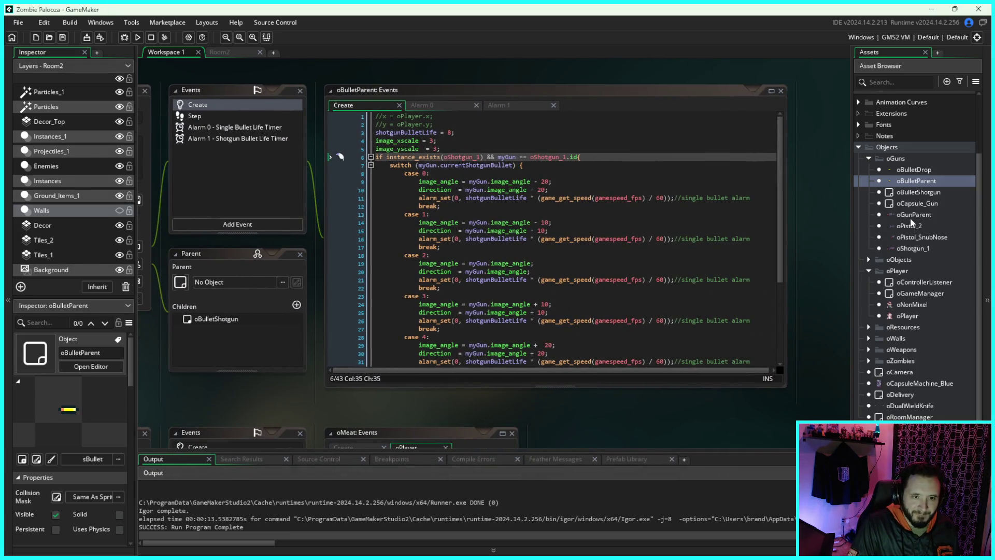
# Step: Inspect oShotgun_1's Step code, marking the line 12 currentMag > 0 check, then open oPistol_SnubNose
pyautogui.moveTo(856, 229); pyautogui.dragTo(826, 231)
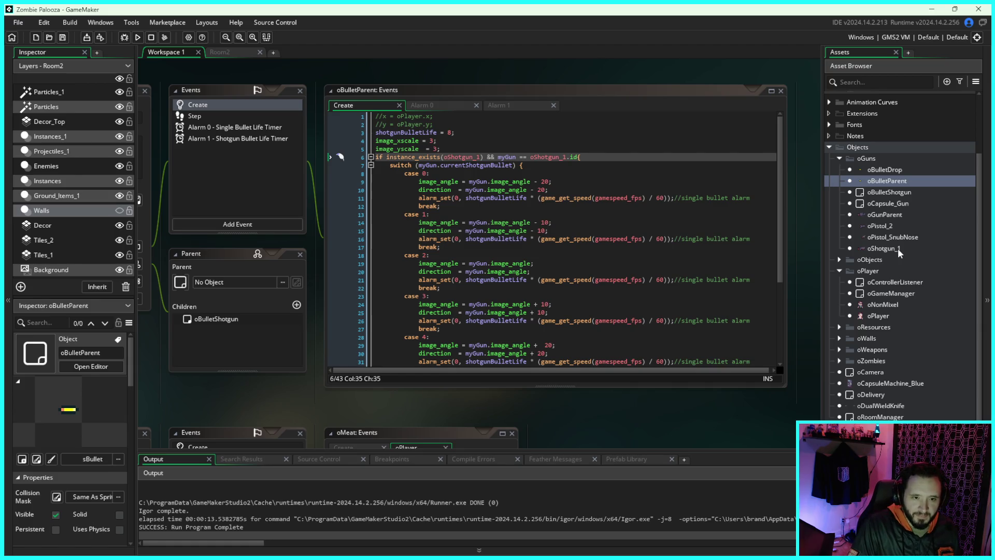
pyautogui.doubleClick(898, 247)
pyautogui.click(573, 117)
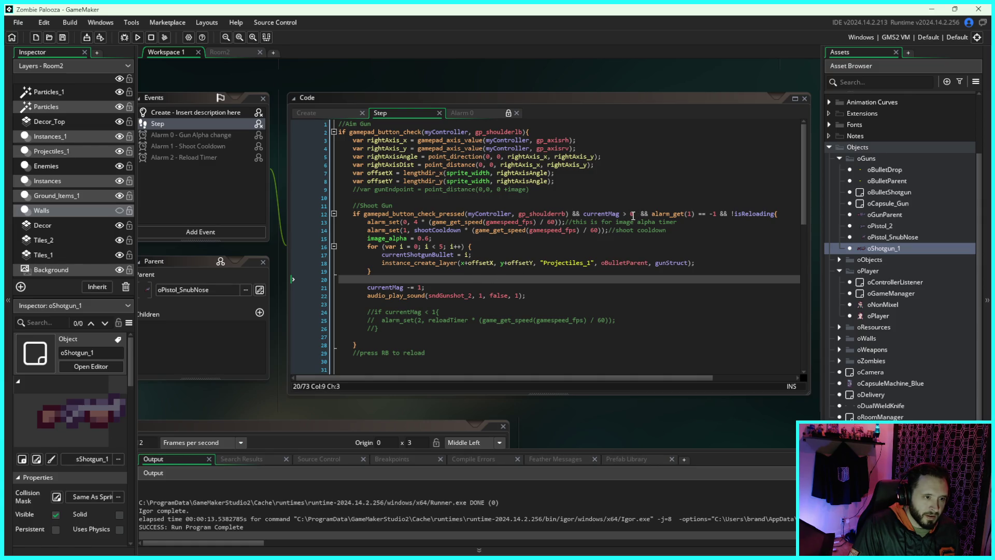
pyautogui.moveTo(635, 215); pyautogui.dragTo(574, 222)
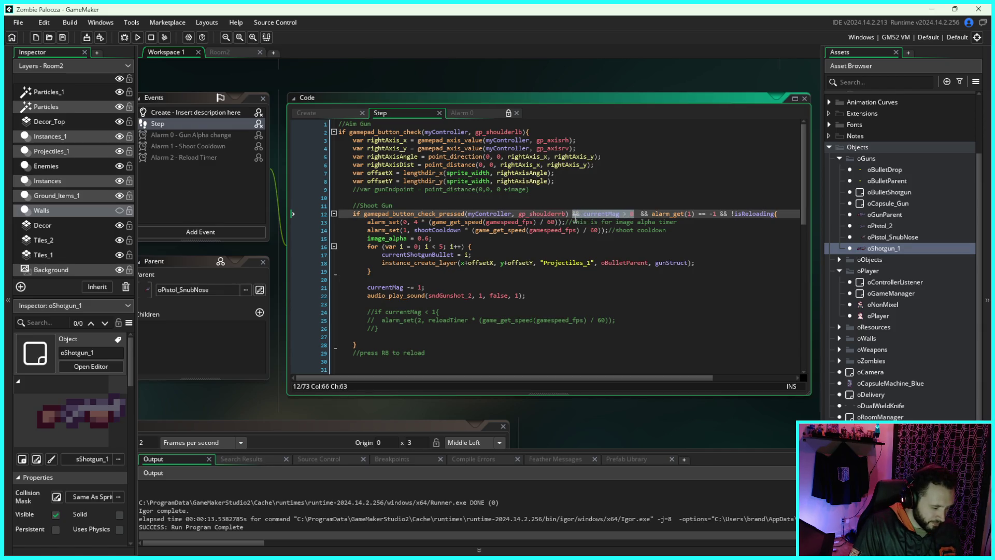
pyautogui.scroll(-3, 578, 219)
pyautogui.scroll(2, 591, 221)
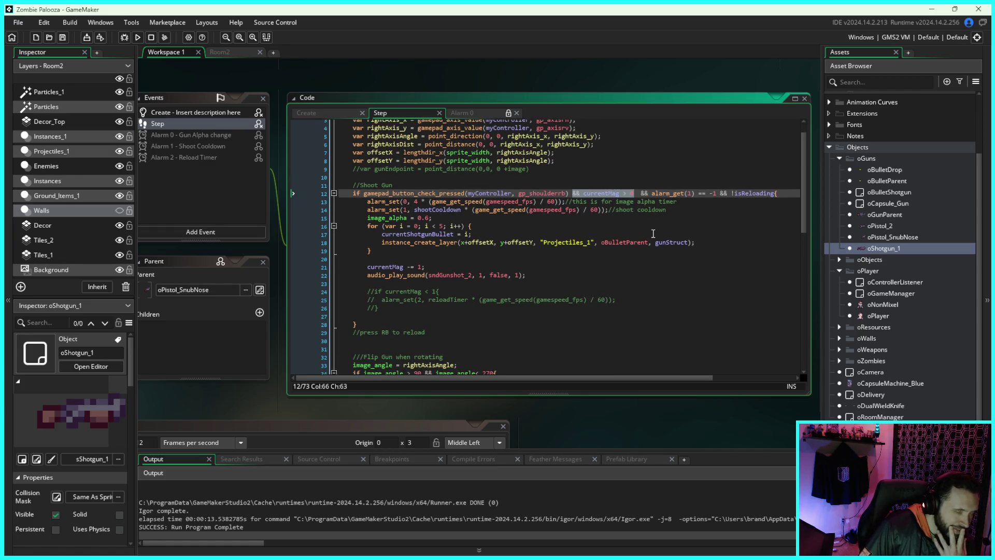
pyautogui.doubleClick(889, 237)
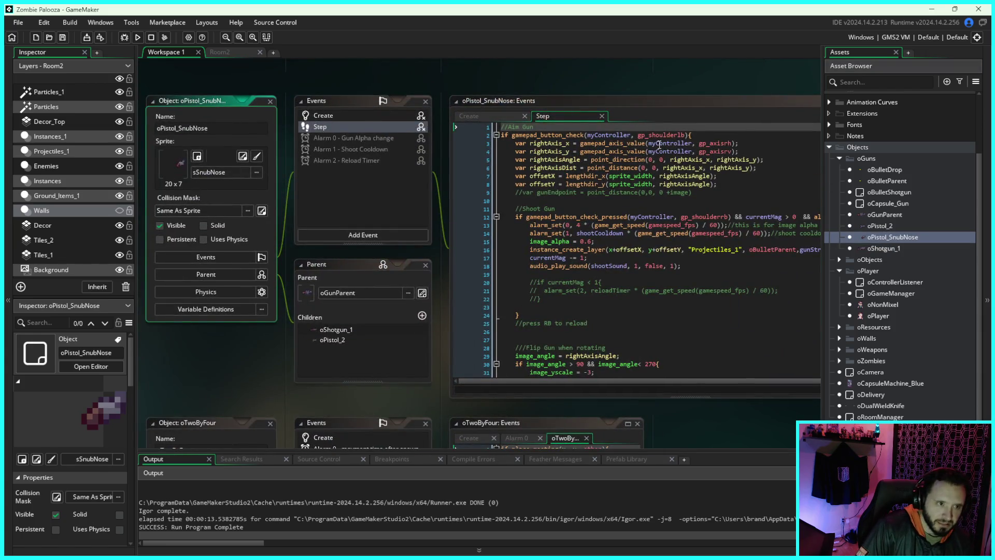
pyautogui.moveTo(665, 85); pyautogui.dragTo(589, 90)
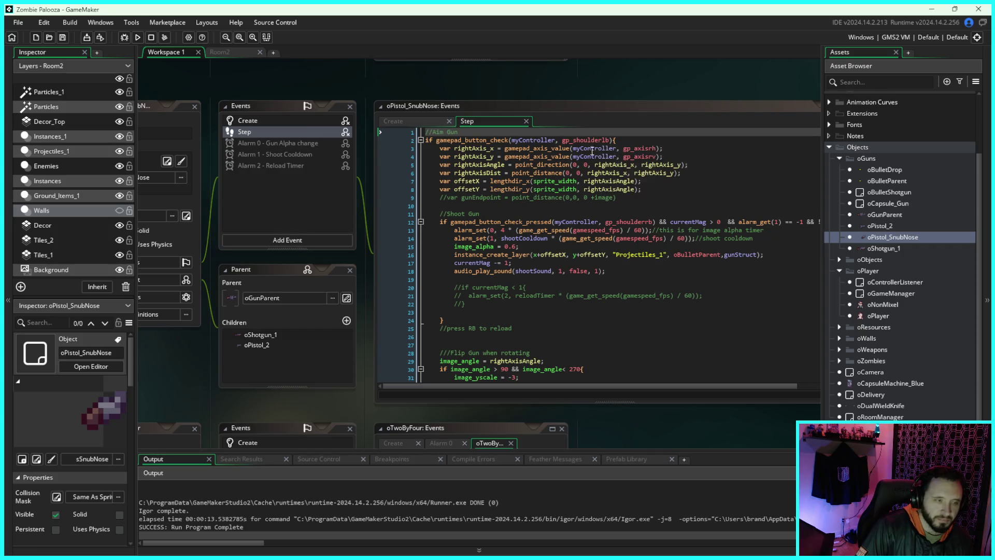
pyautogui.click(676, 109)
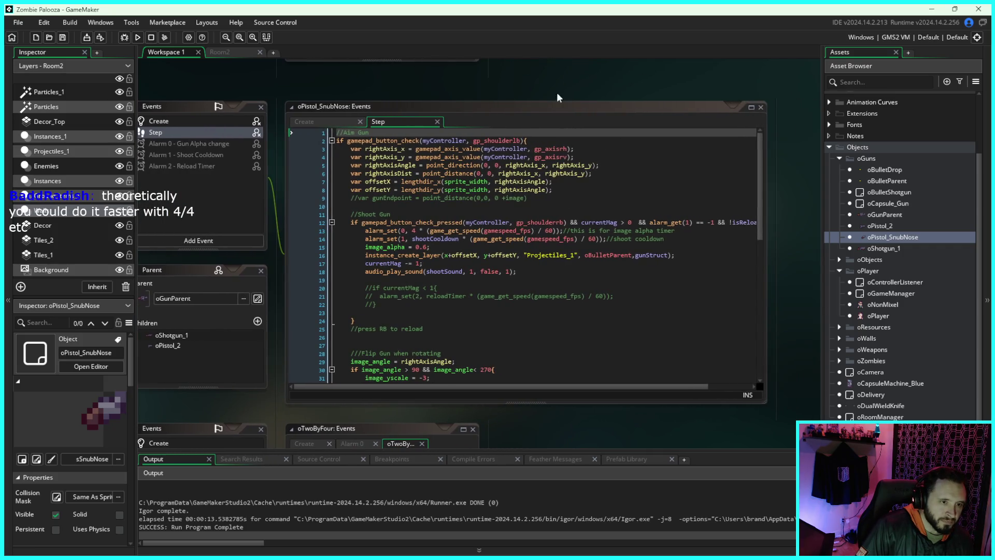
pyautogui.moveTo(602, 388); pyautogui.dragTo(613, 390)
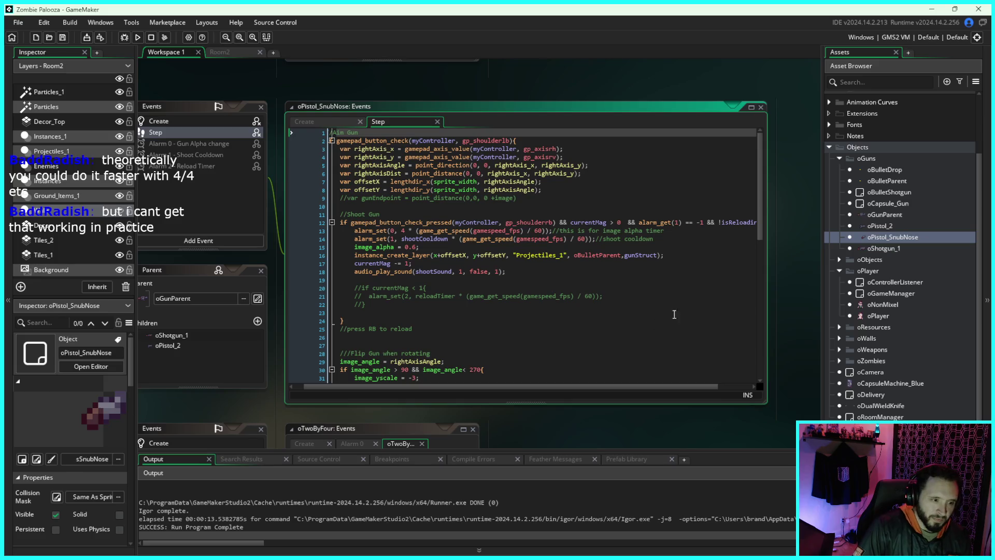
pyautogui.scroll(-5, 643, 332)
pyautogui.scroll(-8, 643, 331)
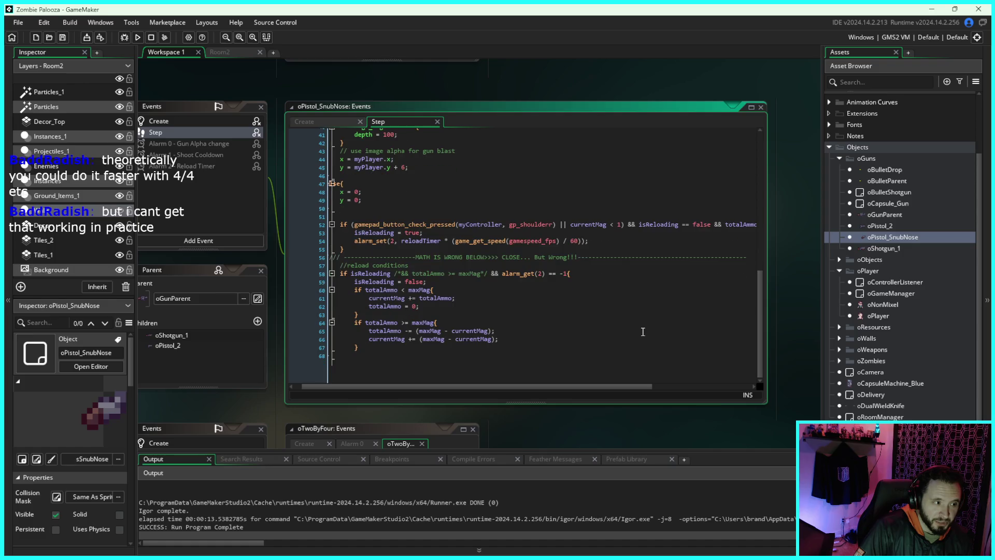
pyautogui.moveTo(614, 387); pyautogui.dragTo(579, 386)
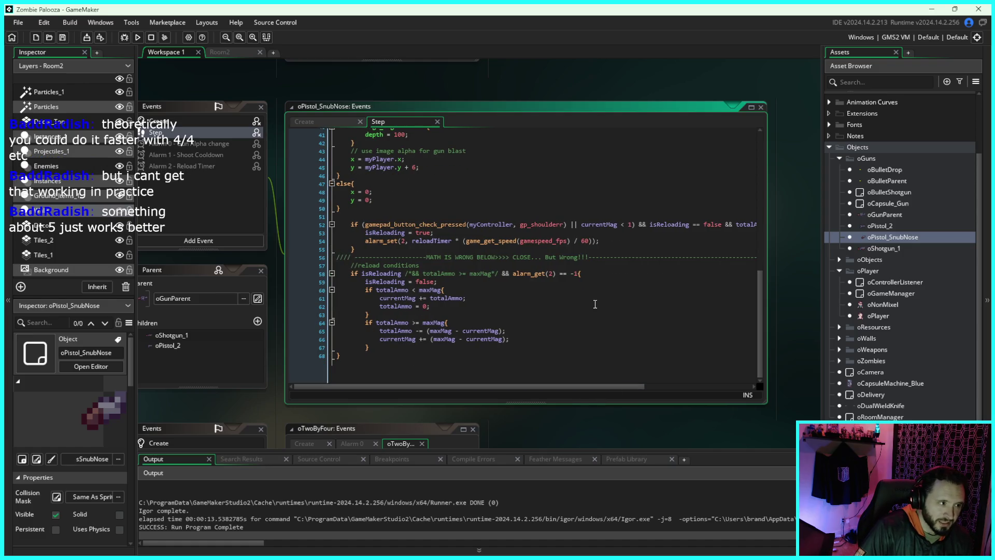
pyautogui.scroll(3, 604, 300)
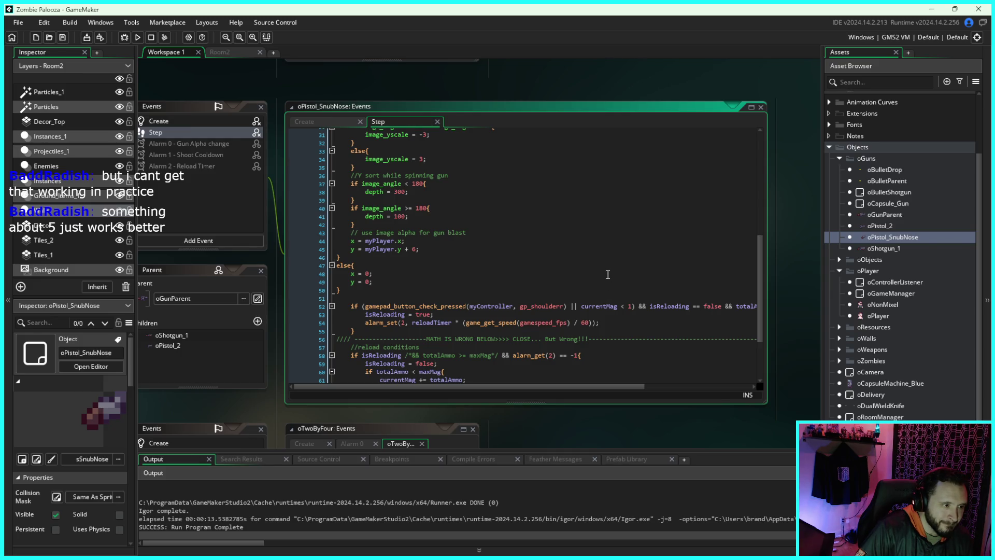
pyautogui.scroll(1, 608, 274)
pyautogui.scroll(5, 607, 277)
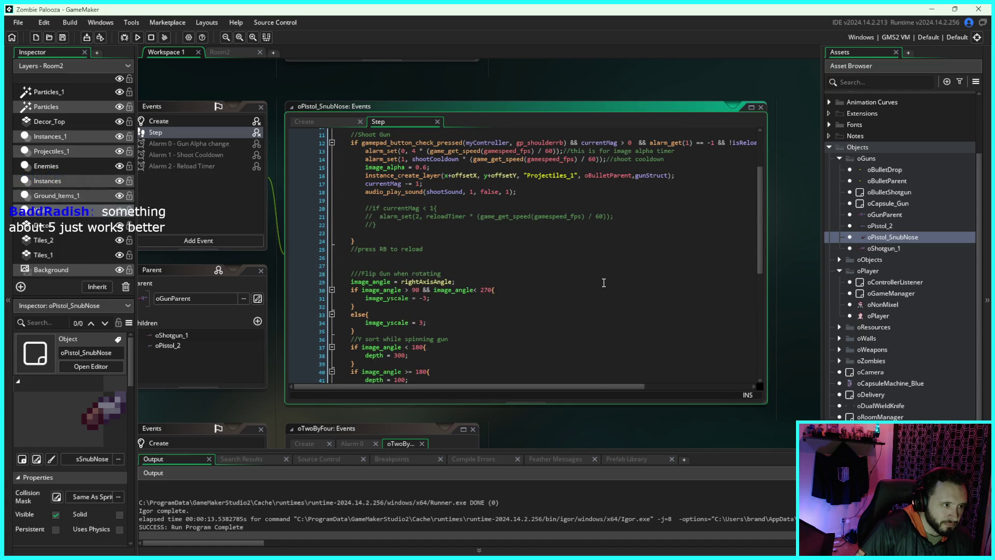
pyautogui.scroll(3, 603, 282)
pyautogui.scroll(-3, 602, 284)
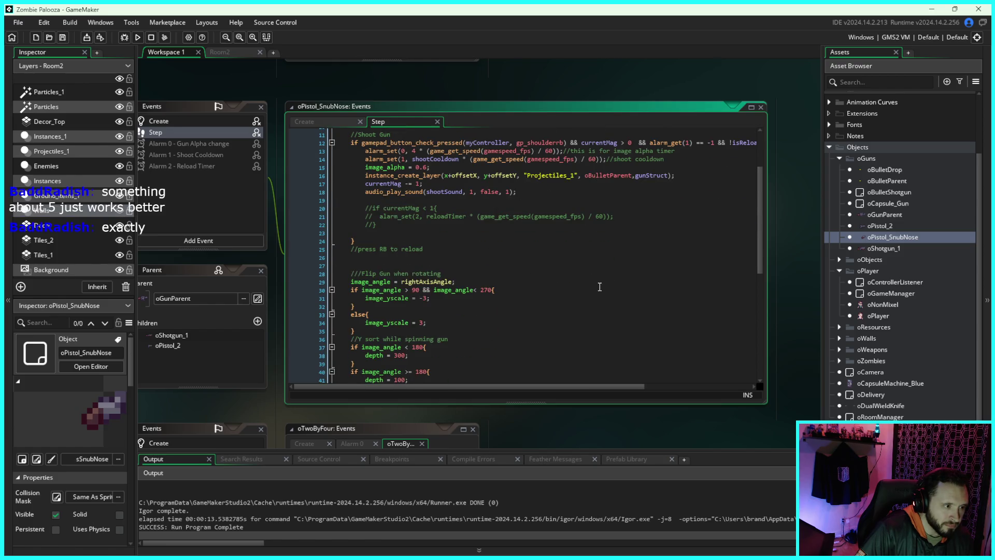
pyautogui.scroll(-5, 600, 290)
pyautogui.scroll(-2, 599, 294)
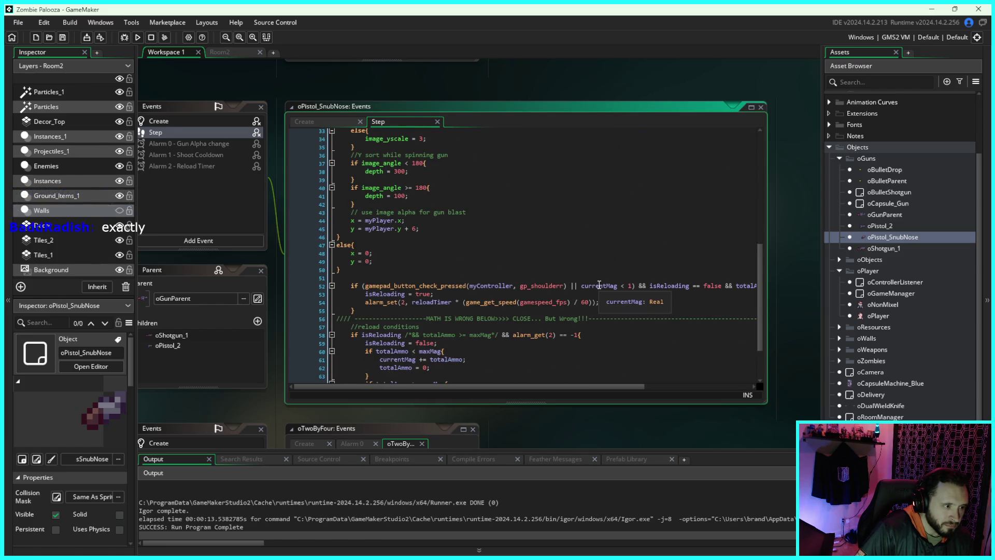
pyautogui.scroll(-2, 596, 285)
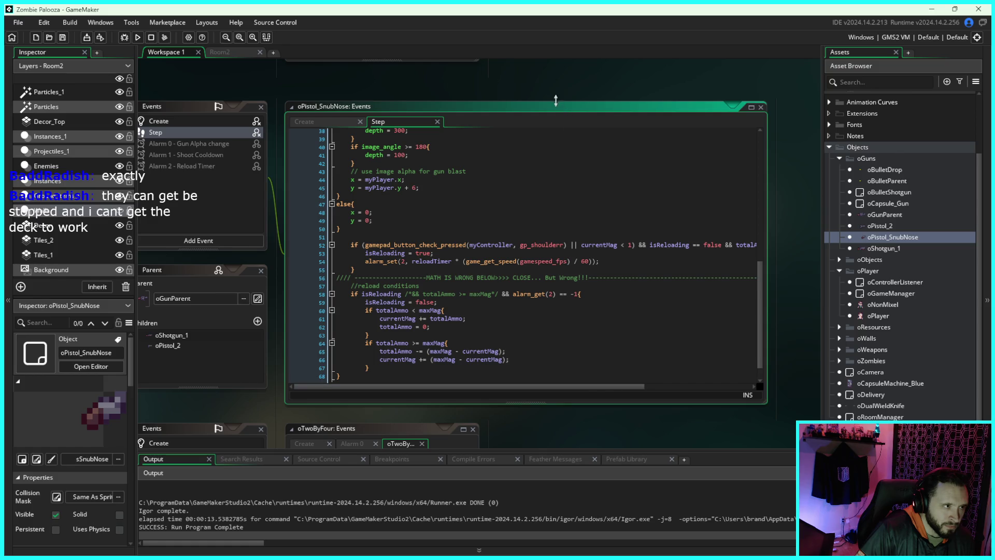
pyautogui.moveTo(546, 77)
pyautogui.mouseDown()
pyautogui.moveTo(630, 68)
pyautogui.moveTo(515, 72)
pyautogui.mouseUp()
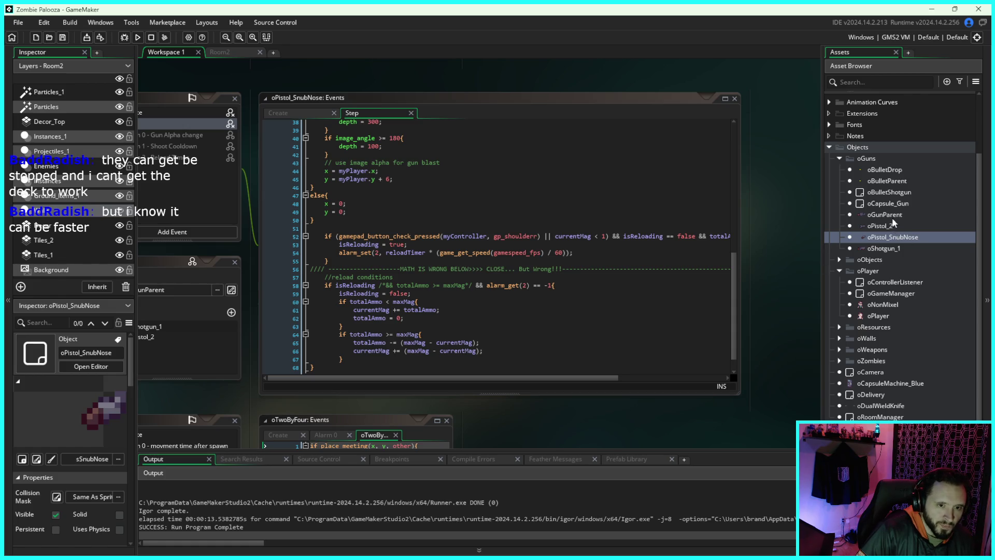
pyautogui.doubleClick(888, 248)
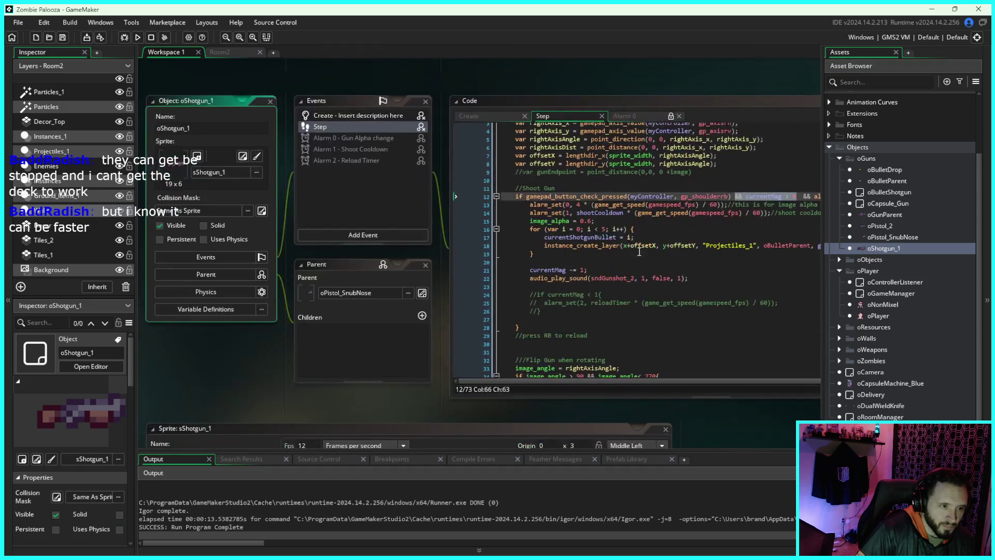
# Step: Bring oShotgun_1's Step code into view, put the caret on line 22, and run the game
pyautogui.moveTo(718, 88)
pyautogui.mouseDown()
pyautogui.moveTo(705, 69)
pyautogui.moveTo(590, 89)
pyautogui.mouseUp()
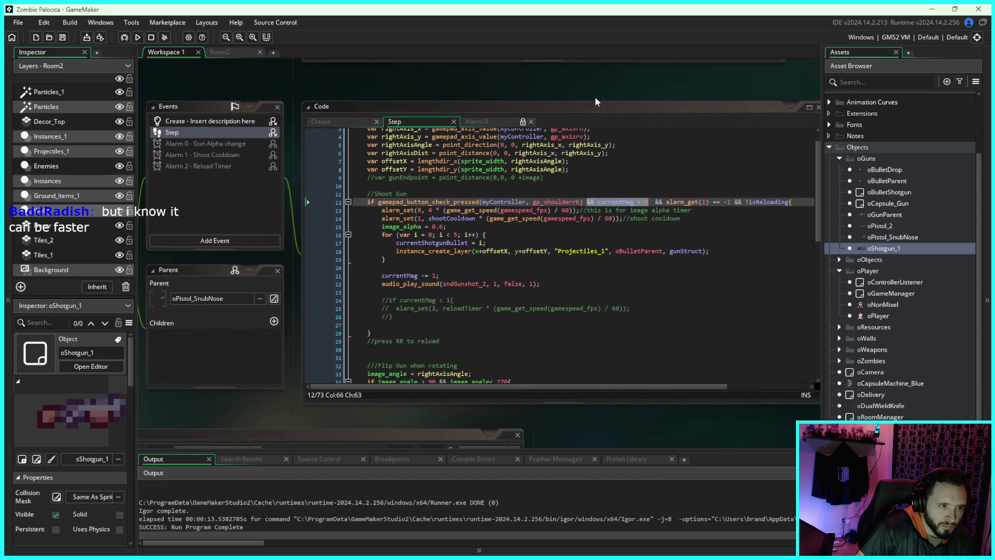
pyautogui.scroll(-1, 662, 252)
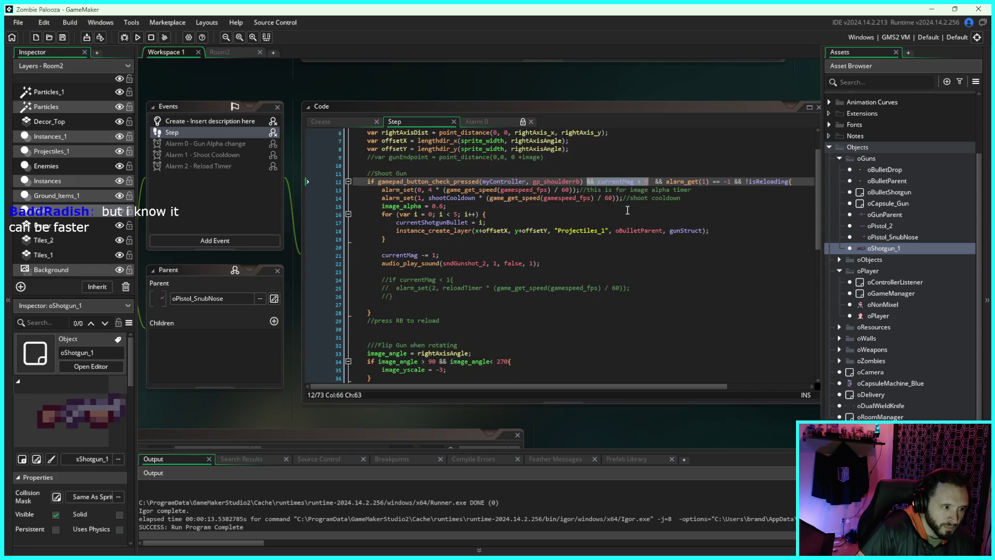
pyautogui.click(700, 267)
pyautogui.scroll(-12, 681, 256)
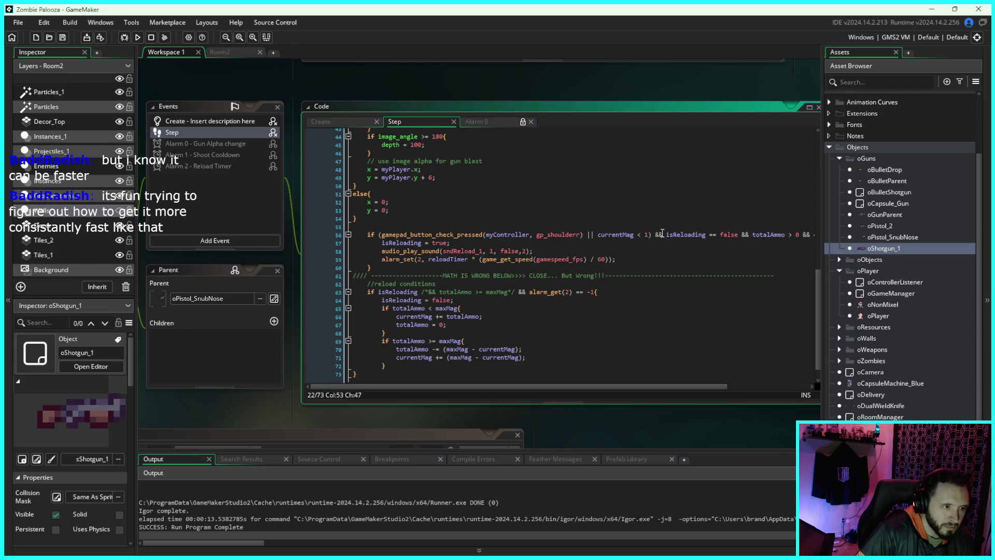
pyautogui.click(137, 38)
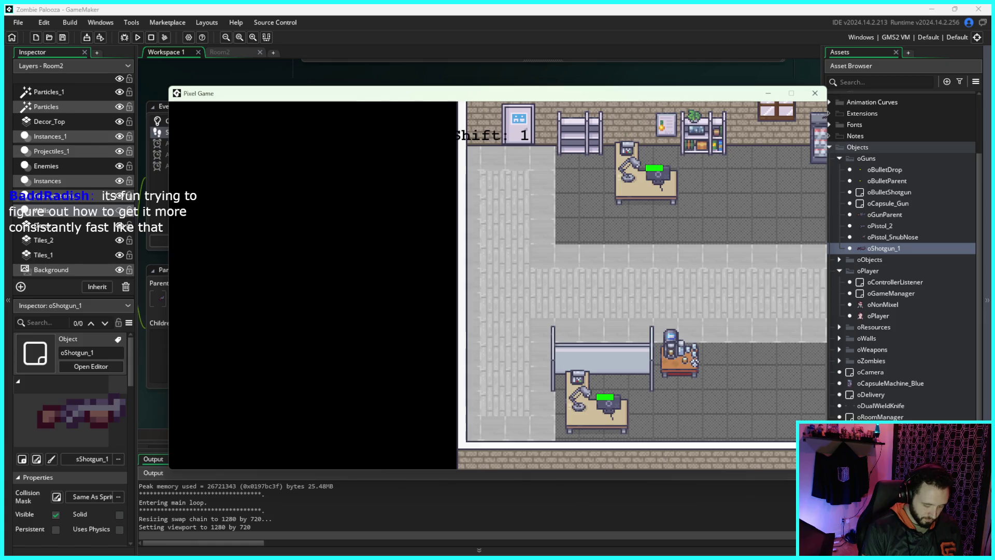
# Step: Walk the player around the office and move in among the zombies
pyautogui.press('d')
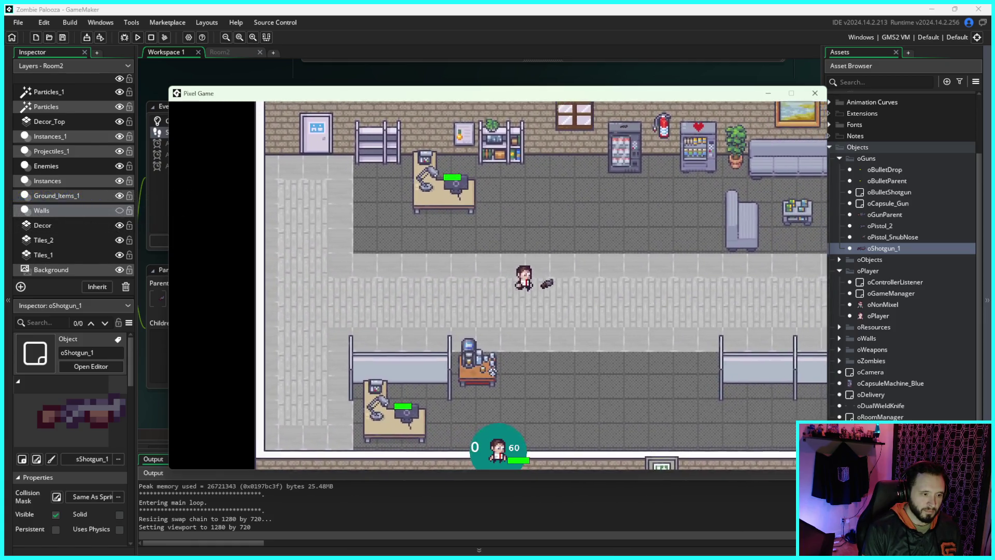
pyautogui.press('d')
pyautogui.press('w')
pyautogui.press('s')
pyautogui.press('d')
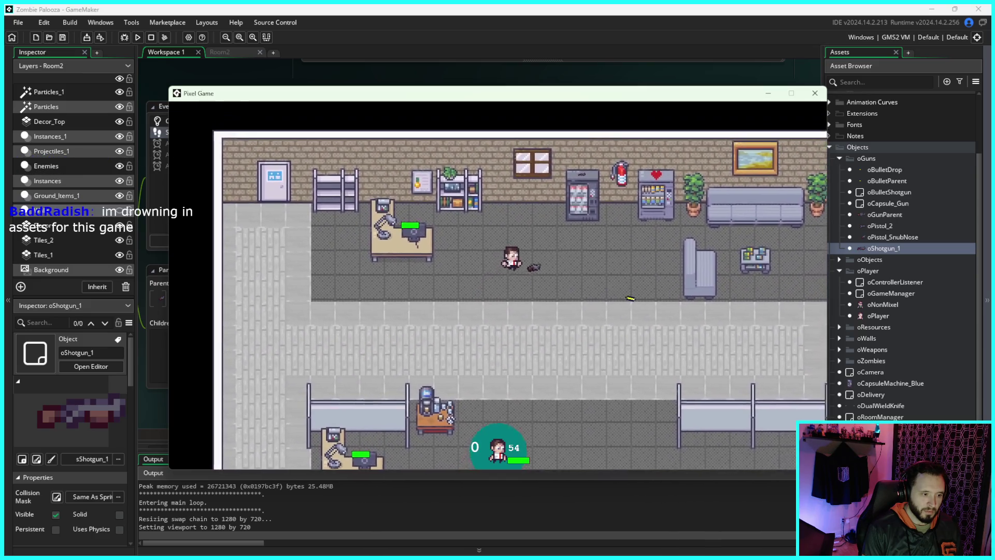
pyautogui.press('s')
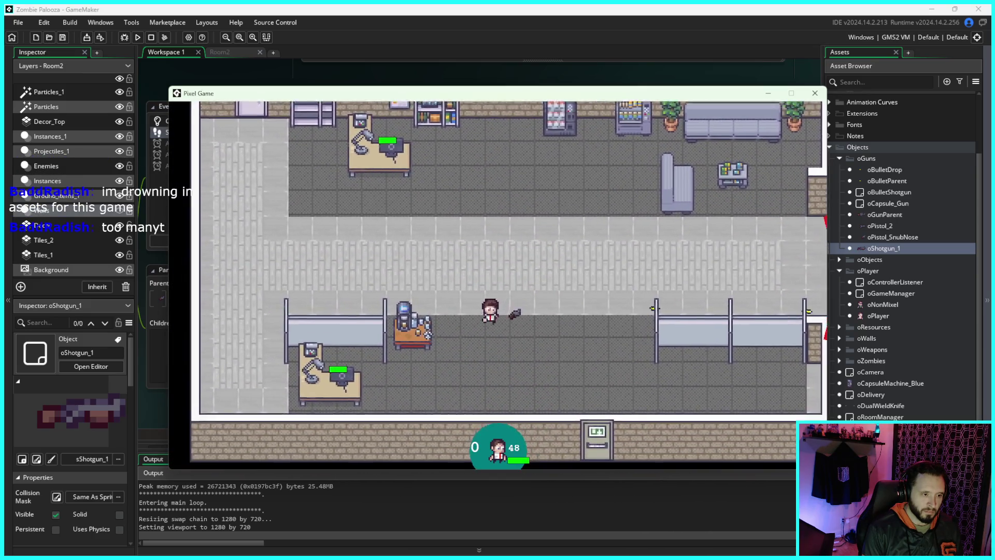
pyautogui.press('a')
pyautogui.press('w')
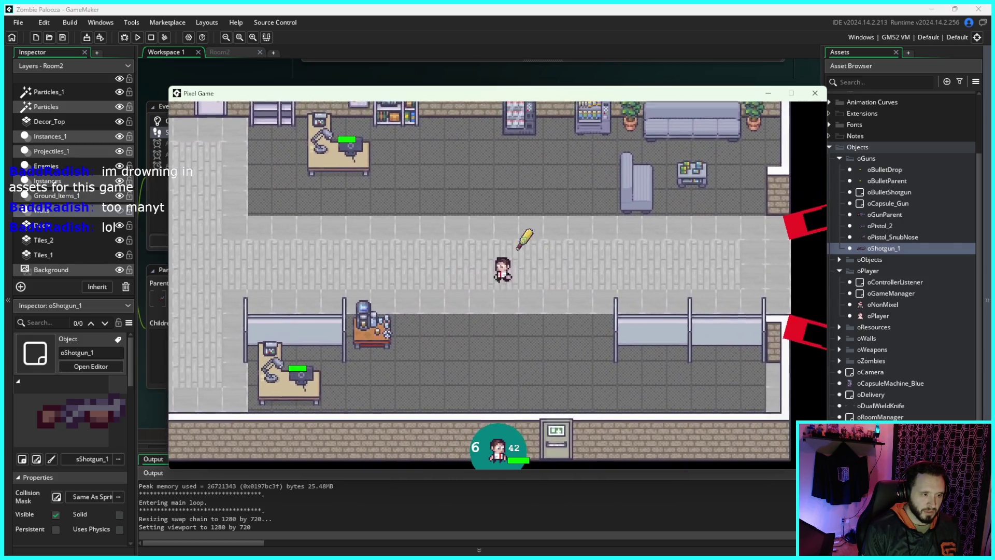
pyautogui.press('a')
pyautogui.press('w')
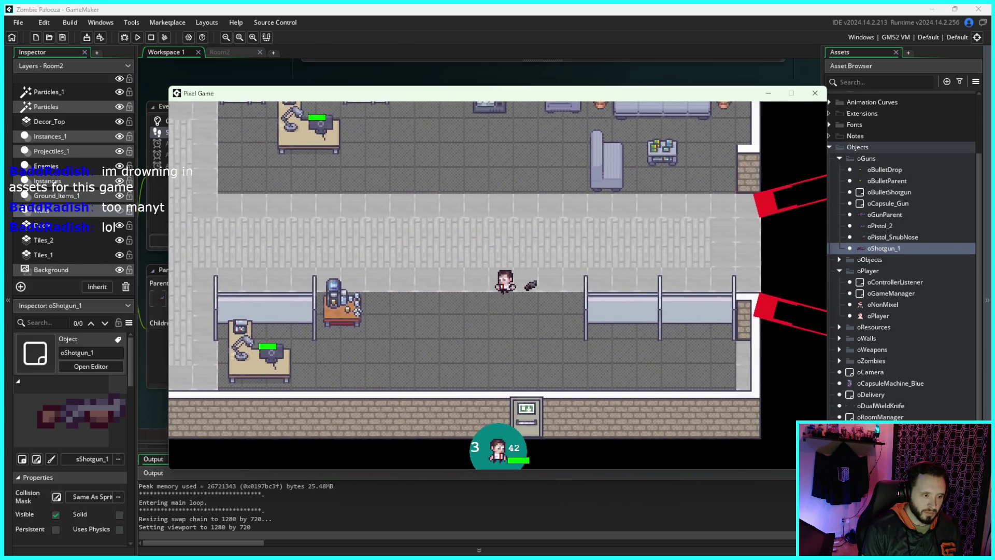
pyautogui.press('s')
pyautogui.press('a')
pyautogui.press('s')
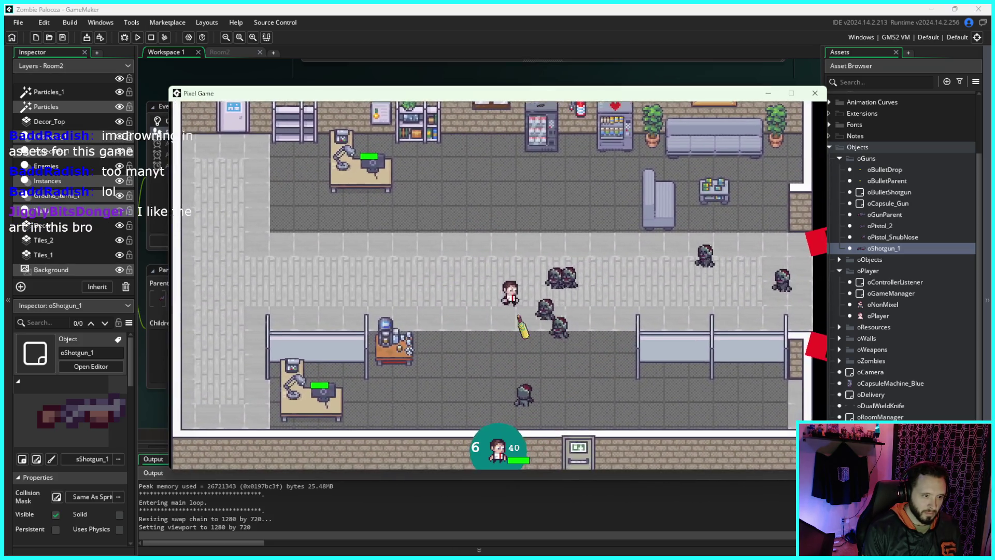
pyautogui.press('a')
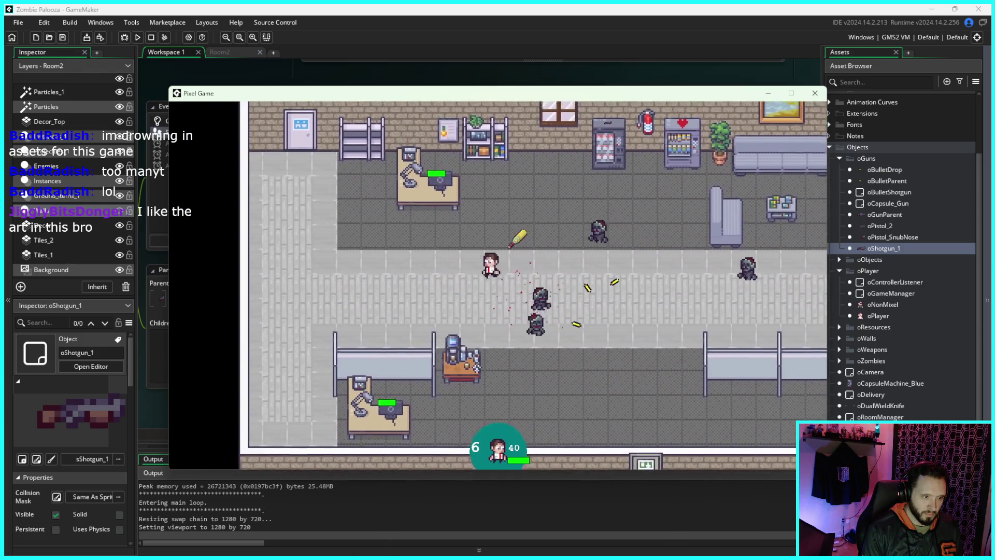
# Step: Shoot zombies while moving down and left, emptying the magazine, then reload to 6 rounds
pyautogui.press('s')
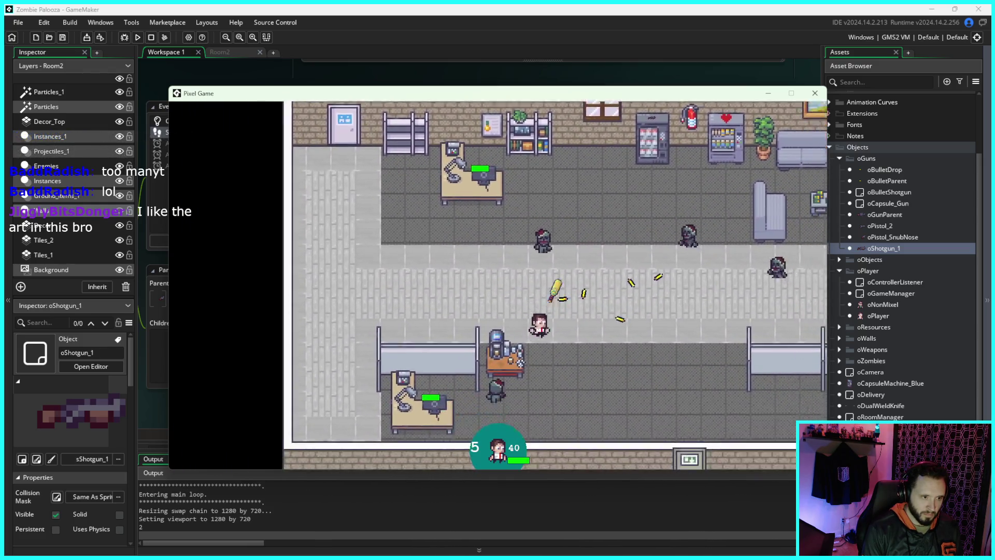
pyautogui.press('s')
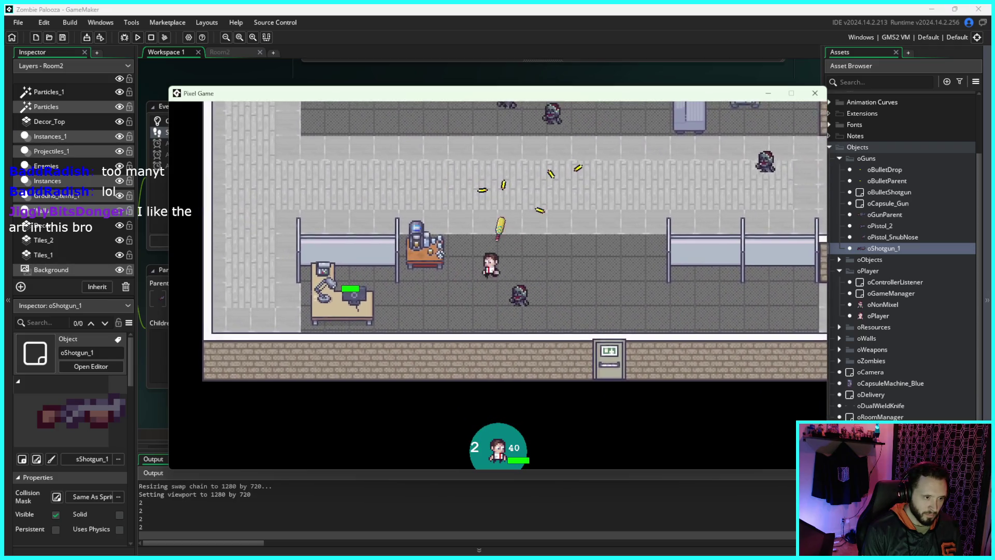
pyautogui.press('w')
pyautogui.press('a')
pyautogui.press('a')
pyautogui.press('s')
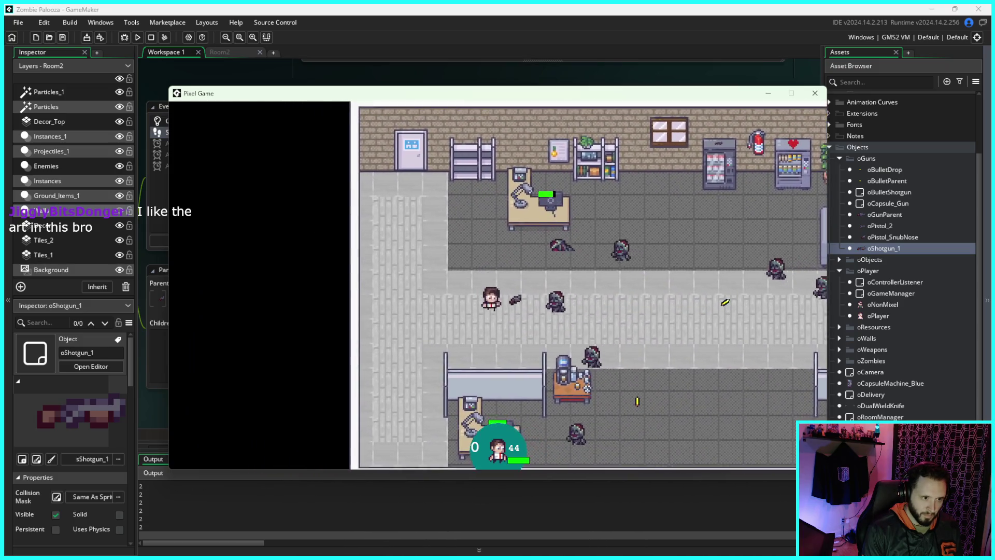
pyautogui.press('s')
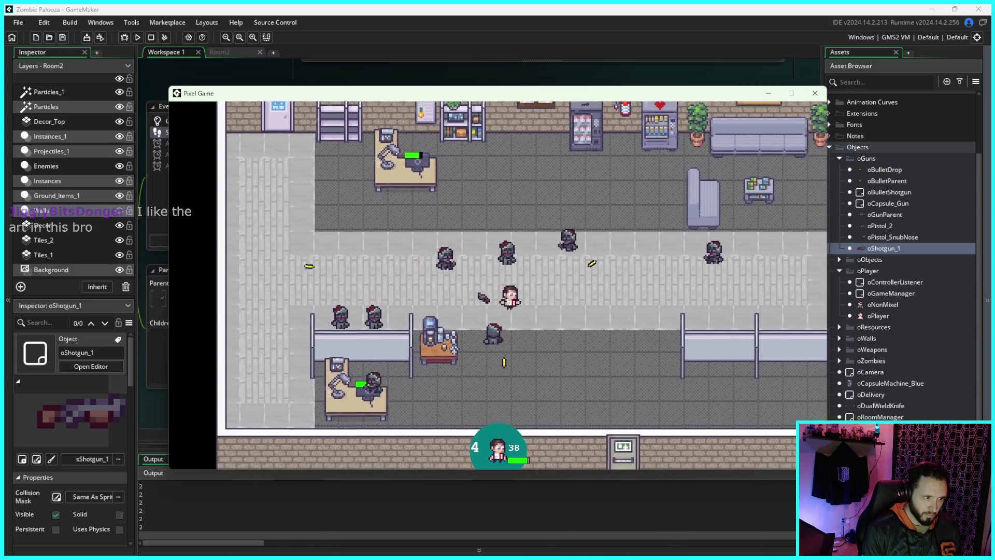
pyautogui.press('a')
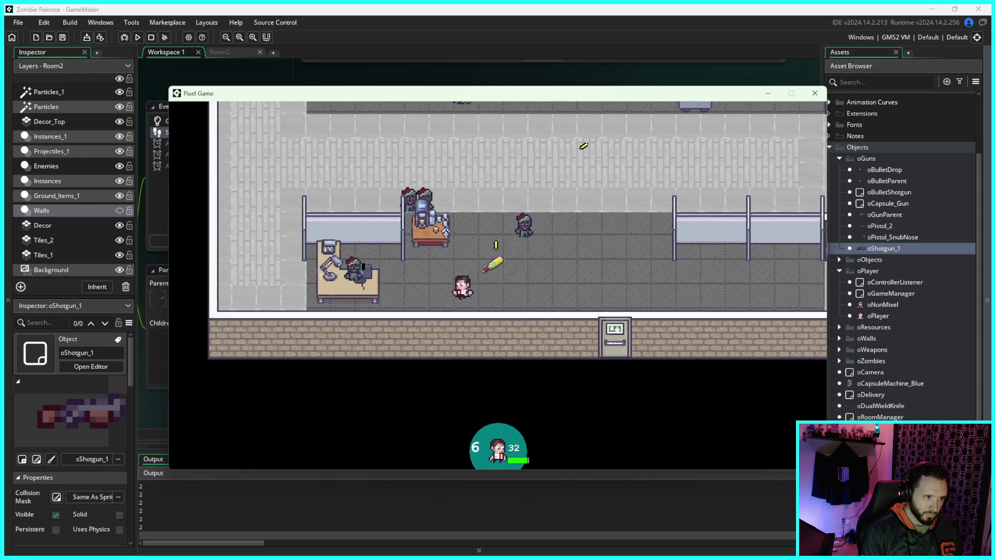
pyautogui.press('w')
pyautogui.press('d')
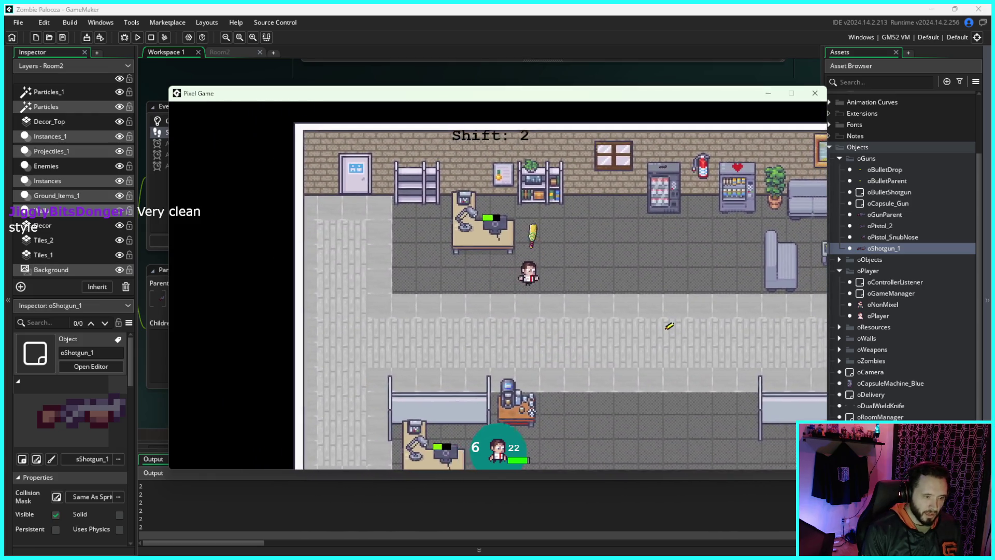
# Step: Dodge the zombie horde through the office corridors with WASD, then attack the surrounding zombies
pyautogui.press('a')
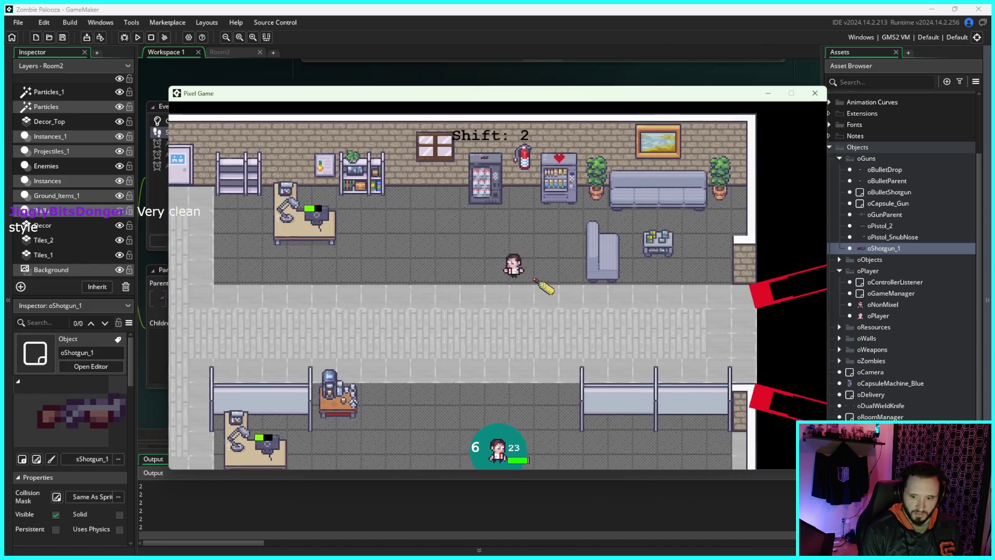
pyautogui.press('s')
pyautogui.press('a')
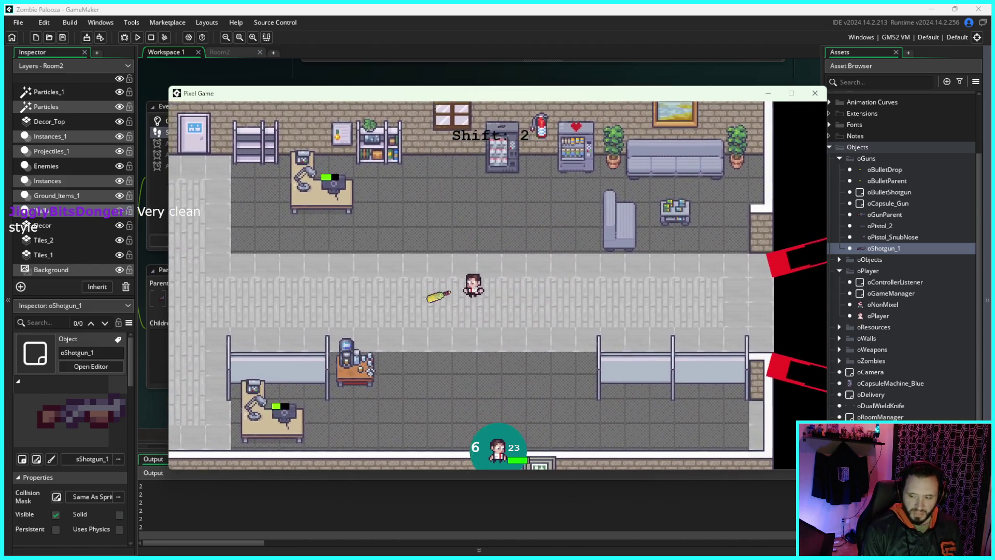
pyautogui.press('a')
pyautogui.press('s')
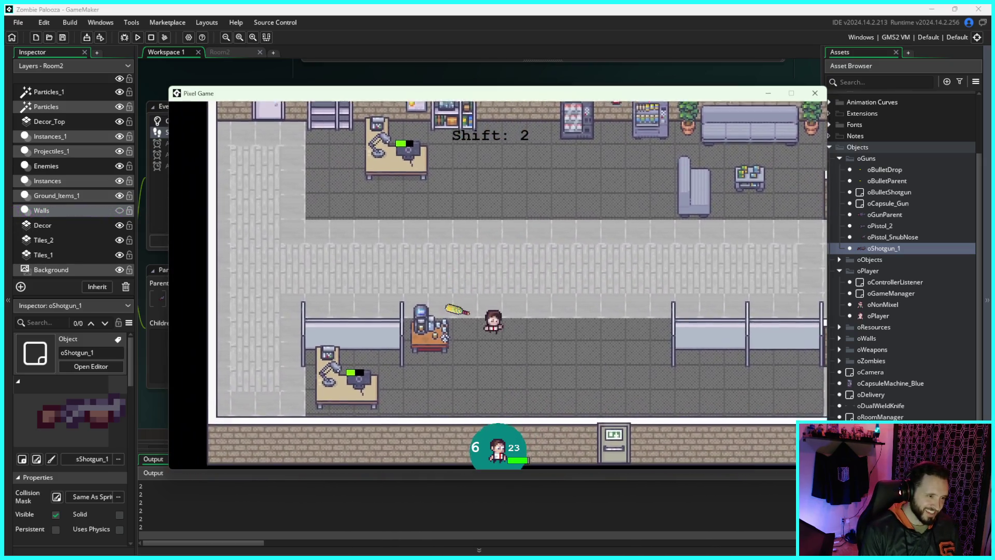
pyautogui.press('d')
pyautogui.press('s')
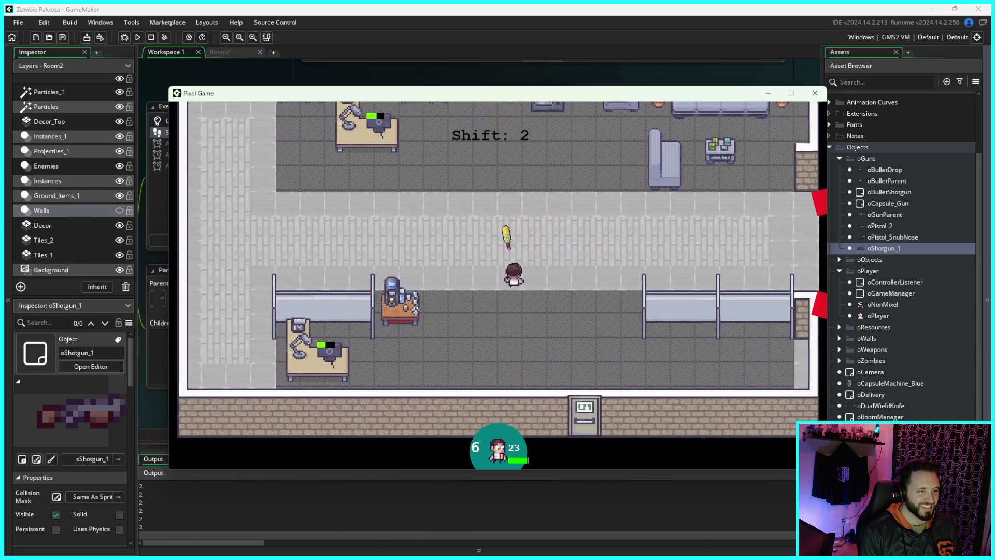
pyautogui.press('w')
pyautogui.press('d')
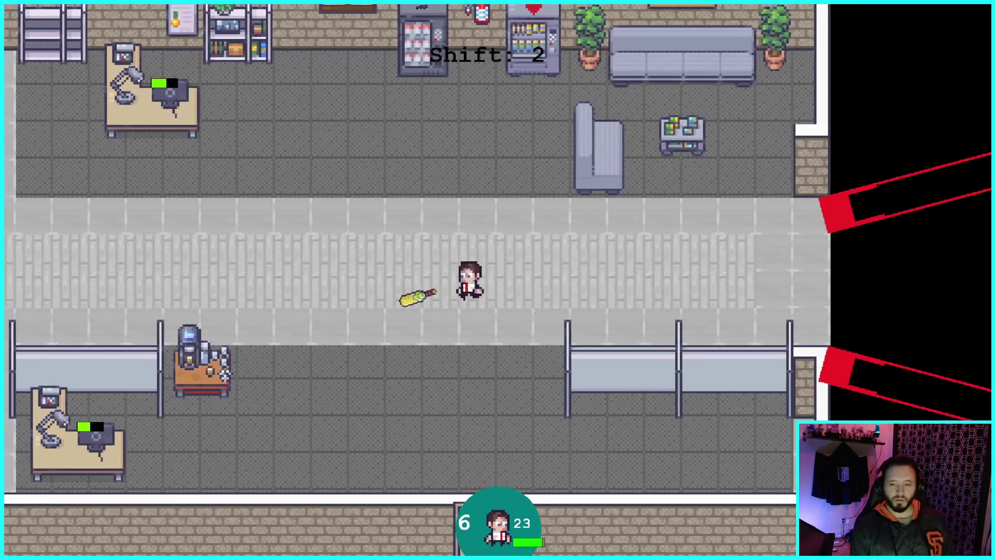
pyautogui.press('s')
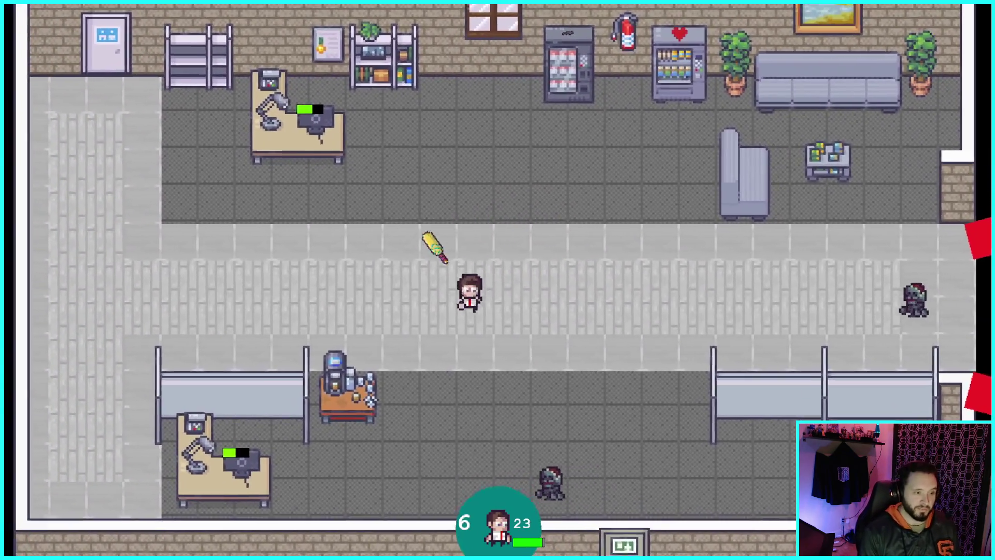
pyautogui.press('w')
pyautogui.press('a')
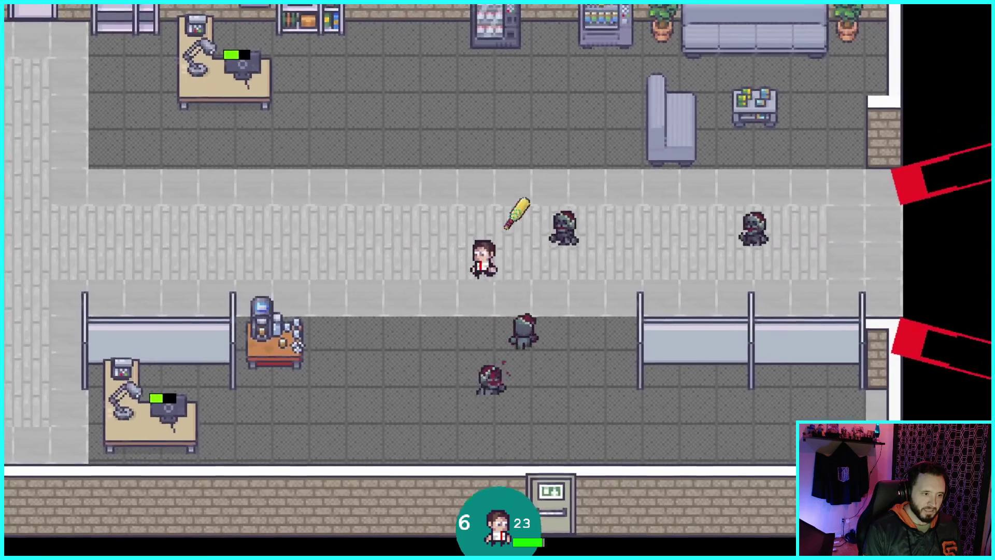
pyautogui.press('s')
pyautogui.press('a')
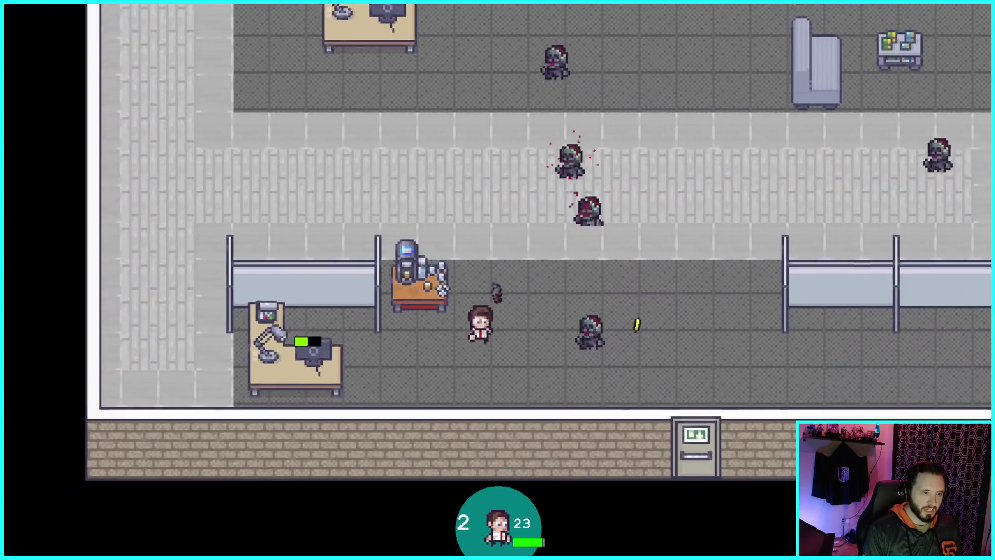
pyautogui.press('w')
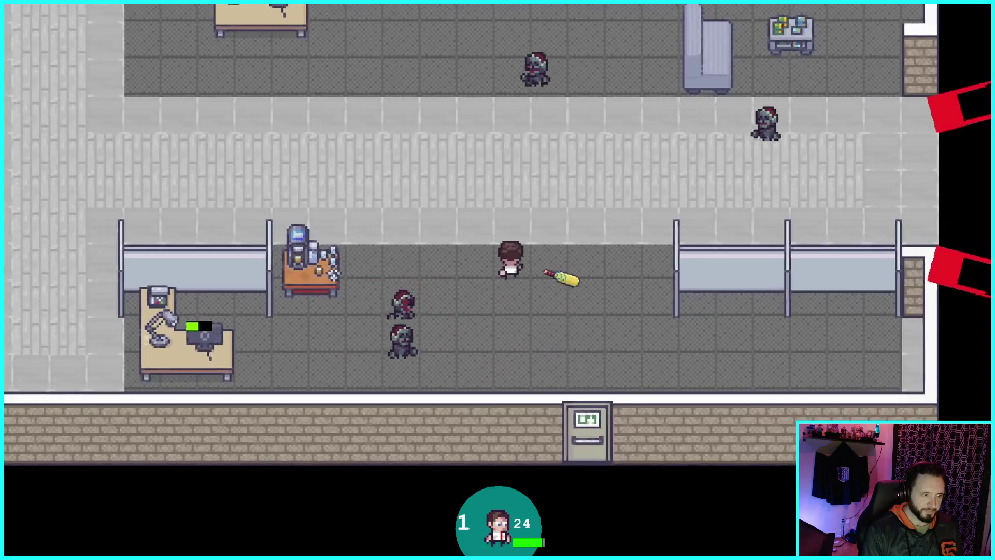
pyautogui.press('a')
pyautogui.press('d')
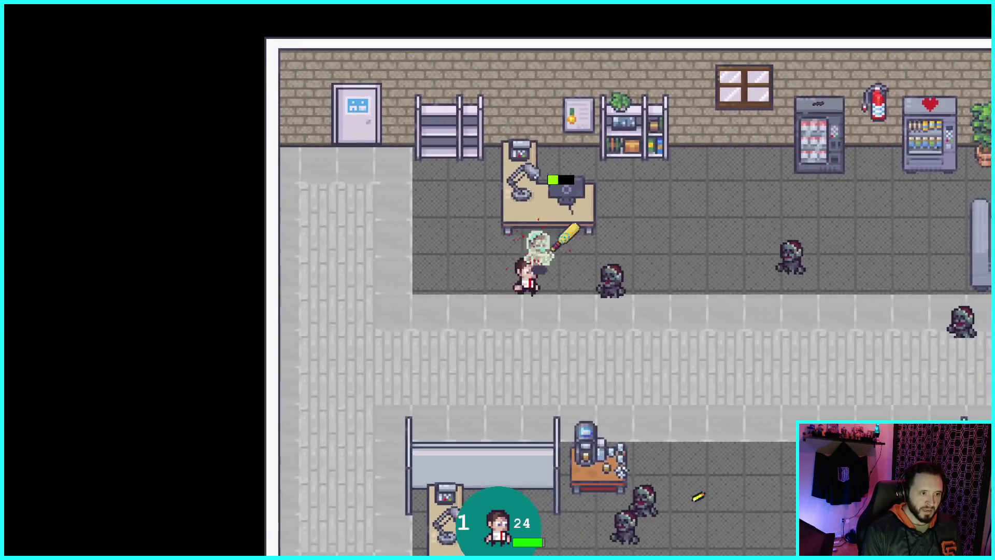
pyautogui.press('s')
pyautogui.press('a')
pyautogui.press('d')
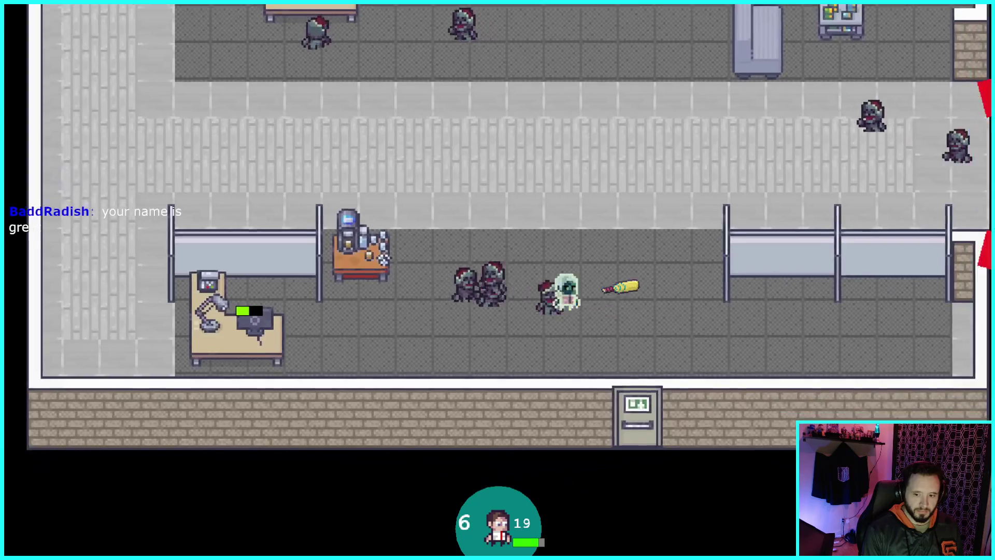
pyautogui.press('w')
pyautogui.press('a')
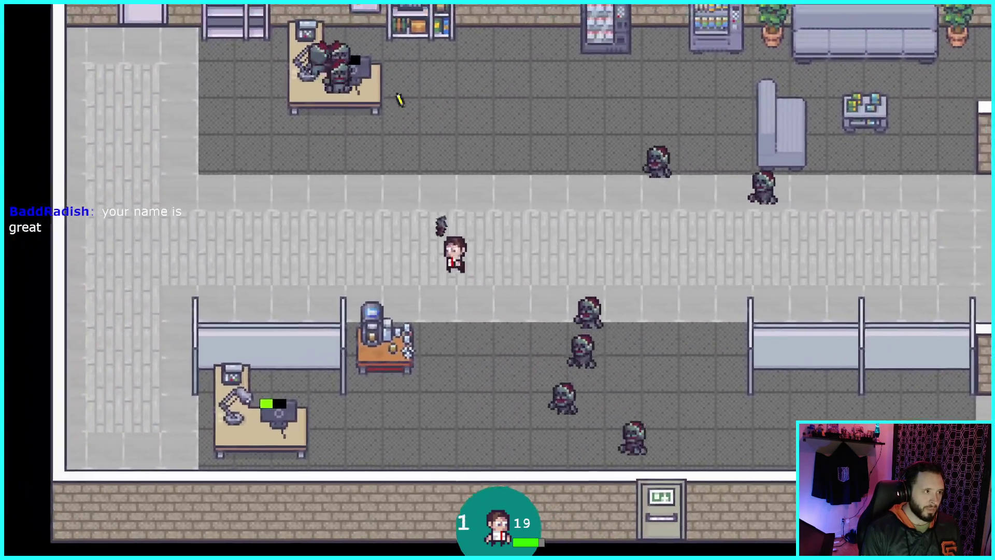
pyautogui.press('d')
pyautogui.press('s')
pyautogui.press('a')
pyautogui.press('w')
pyautogui.press('d')
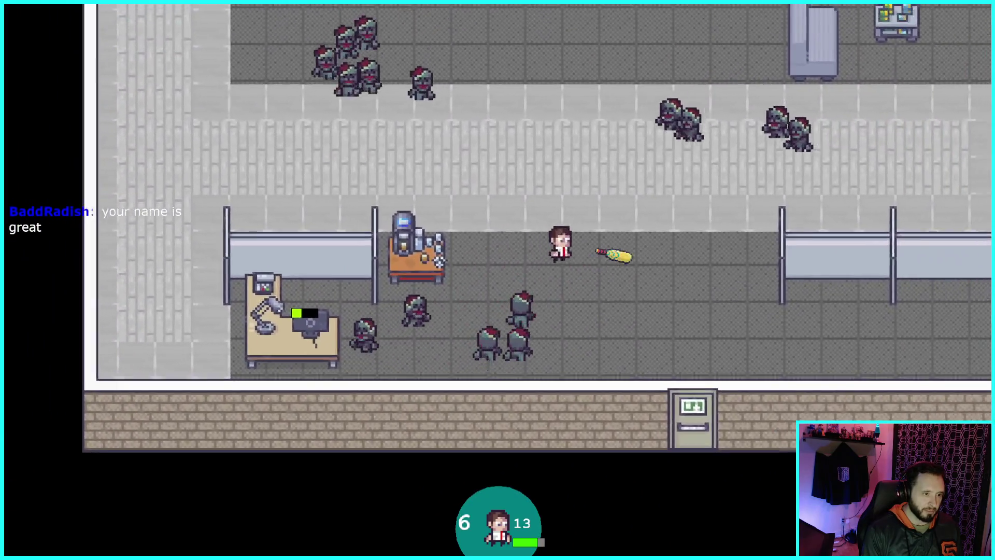
pyautogui.press('s')
pyautogui.press('a')
pyautogui.press('w')
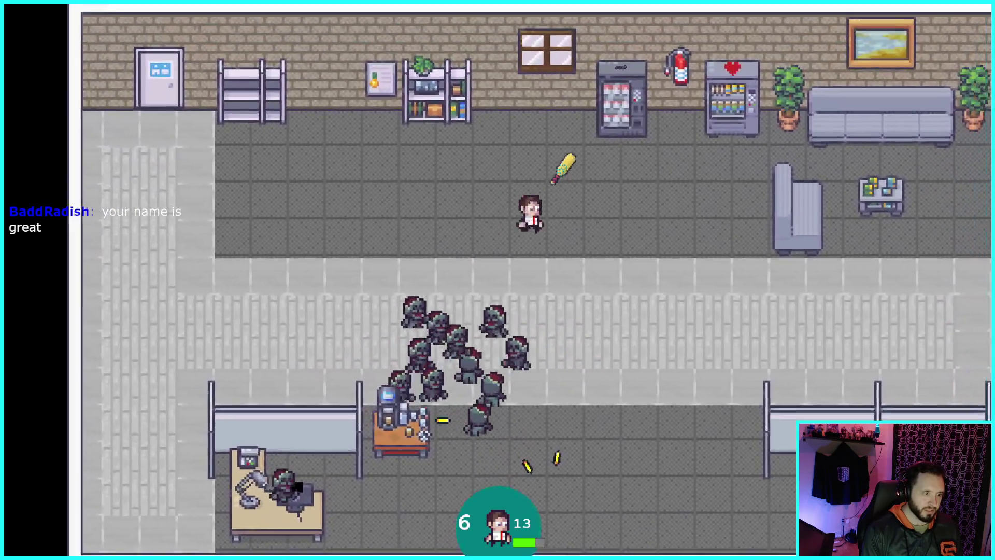
pyautogui.press('s')
pyautogui.press('a')
pyautogui.press('d')
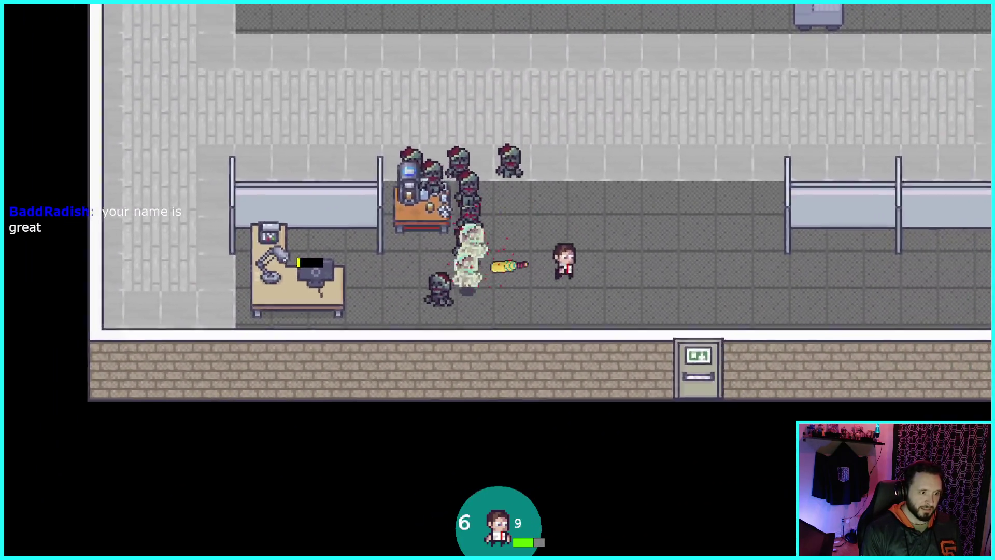
pyautogui.press('w')
pyautogui.press('a')
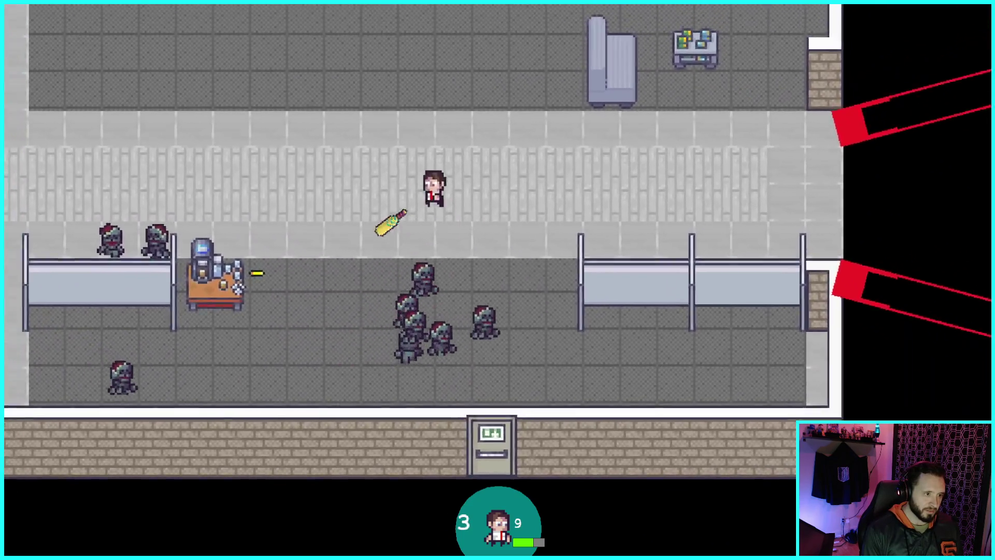
pyautogui.press('s')
pyautogui.press('a')
pyautogui.press('w')
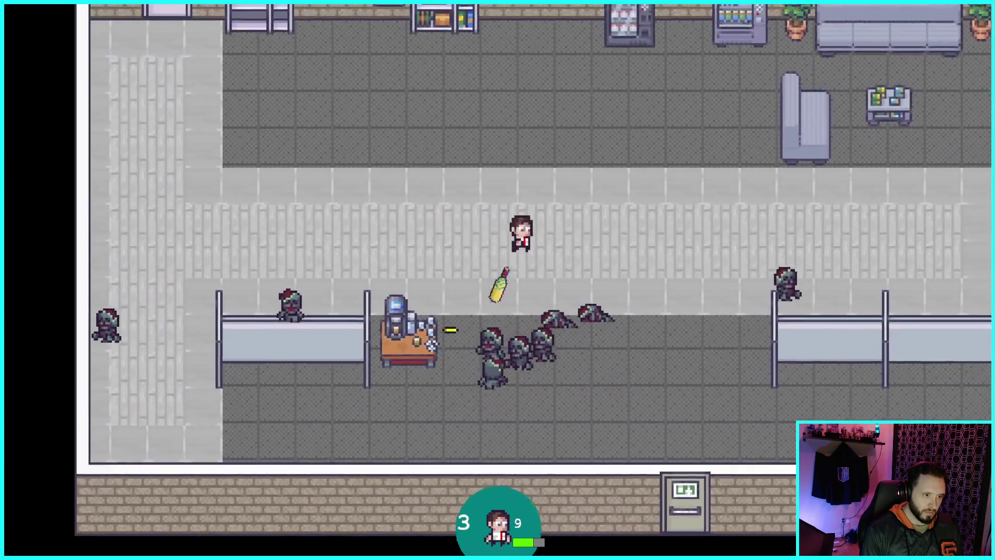
pyautogui.press('s')
pyautogui.press('d')
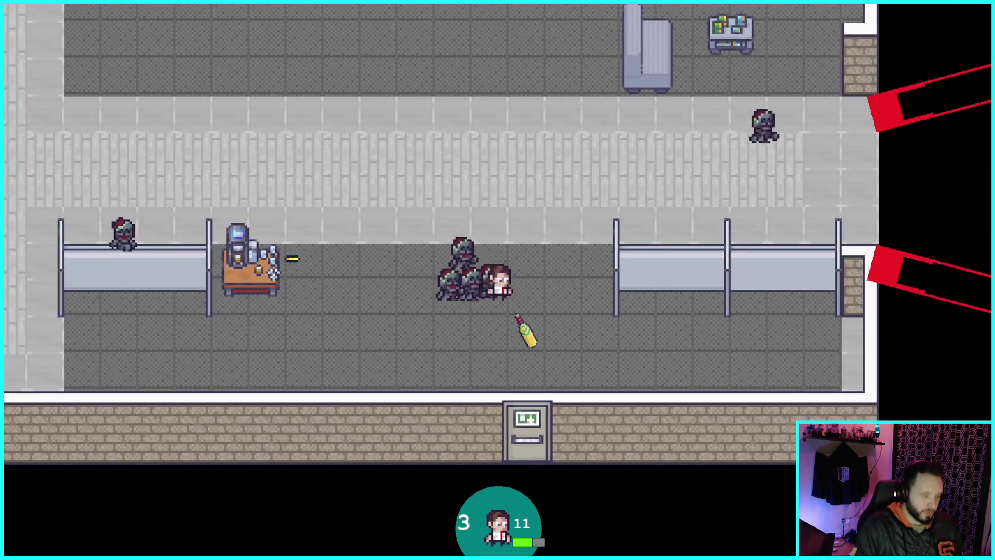
pyautogui.click(671, 270)
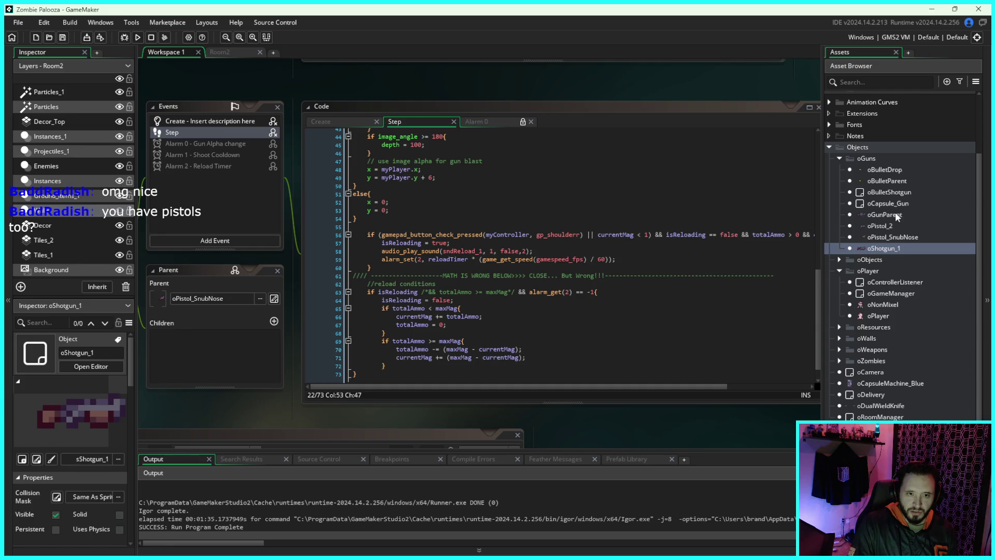
# Step: Select oPistol_2, then oGunParent, in the Asset Browser to view them in the Inspector
pyautogui.click(879, 227)
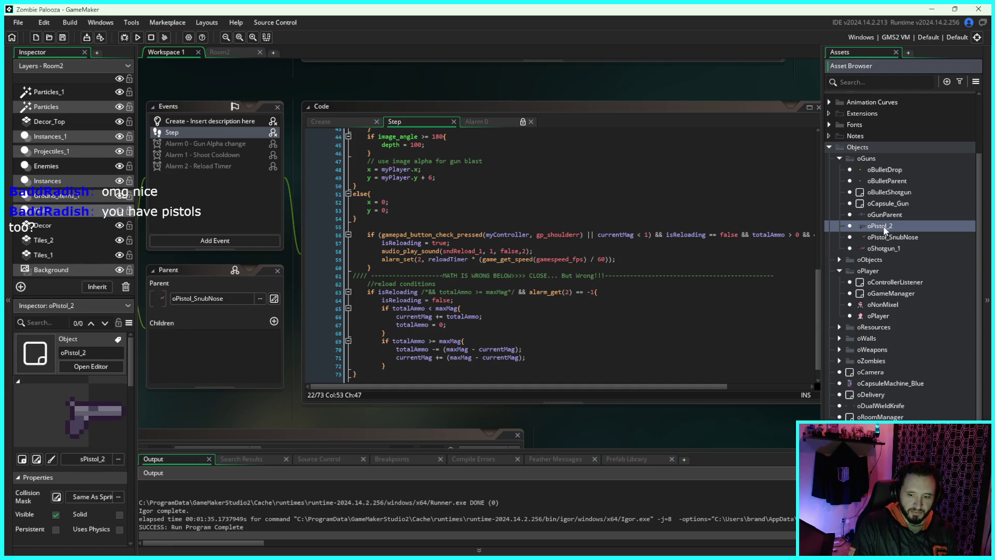
pyautogui.click(883, 215)
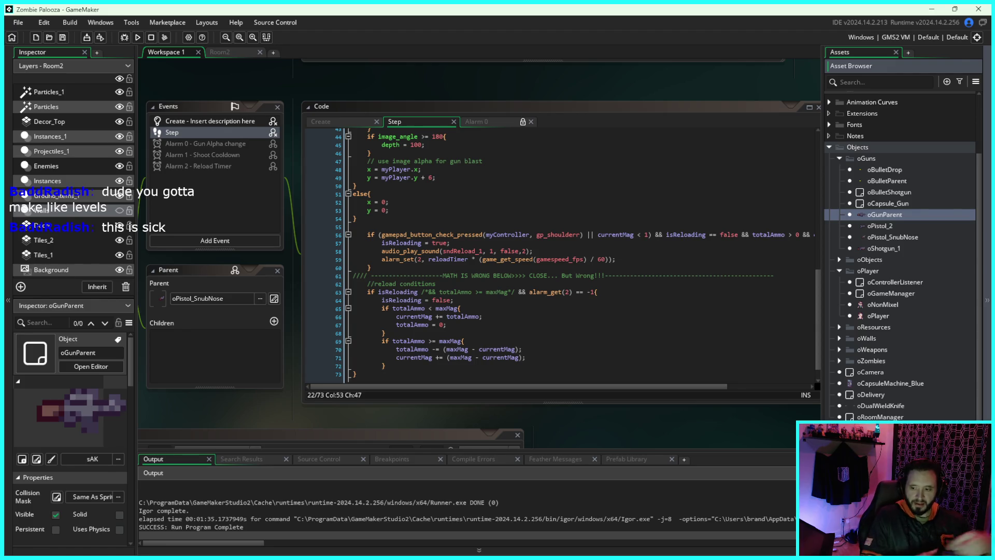
# Step: Glance at the Room2 layout, return to Workspace 1, and select oGunParent in the Asset Browser
pyautogui.moveTo(818, 185); pyautogui.dragTo(801, 182)
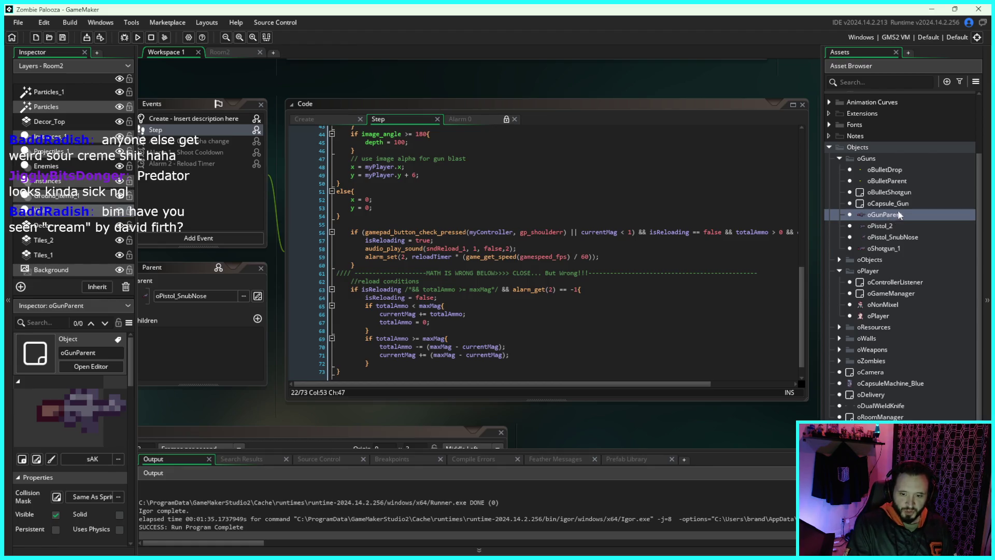
pyautogui.click(232, 53)
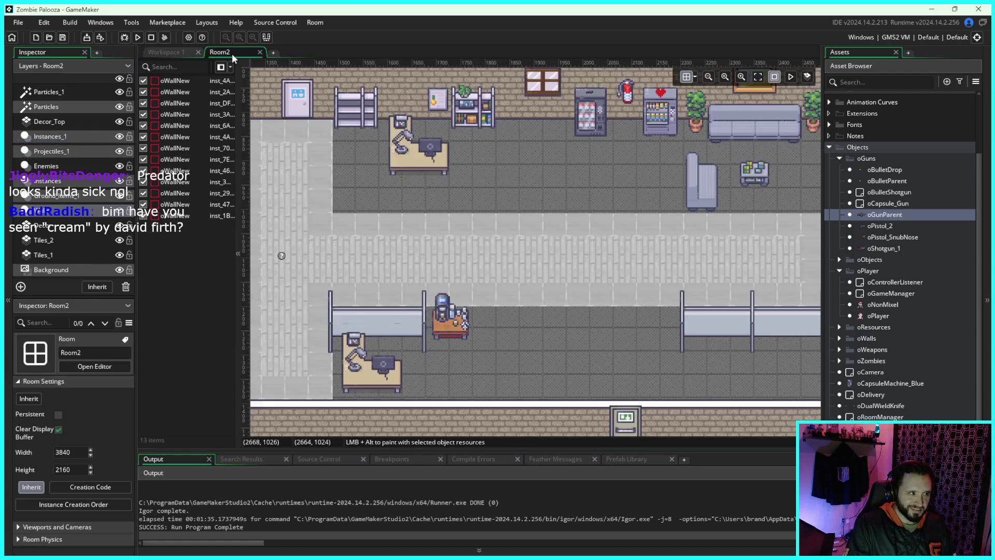
pyautogui.click(163, 52)
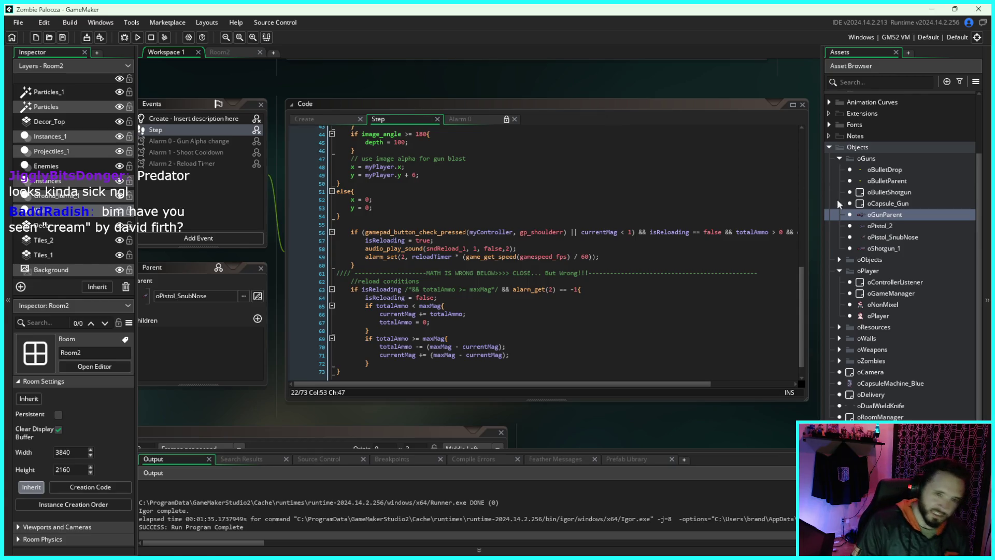
pyautogui.click(872, 216)
# Step: Open the oGunParent editor, review its Step, Alarm 0 and Create code, then view Room2
pyautogui.doubleClick(872, 215)
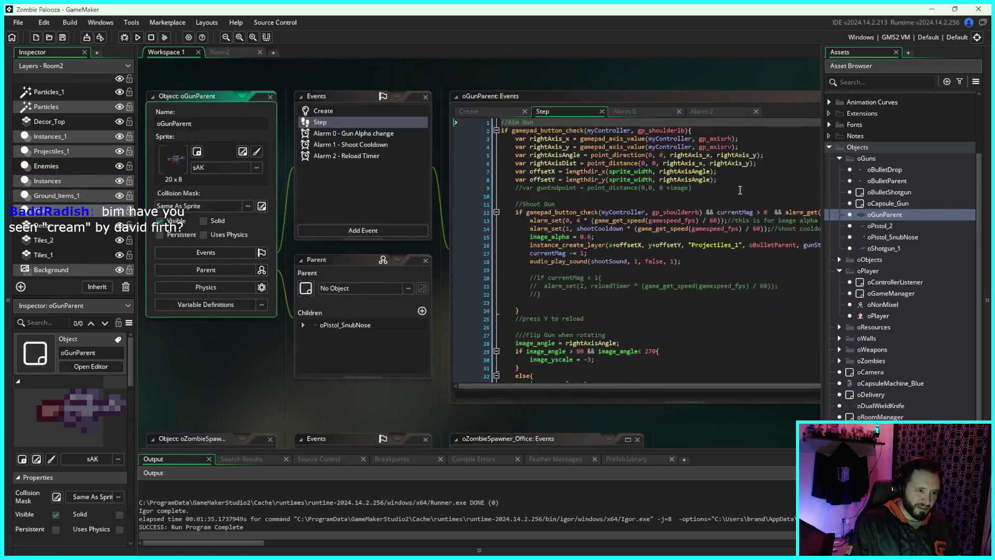
pyautogui.scroll(-10, 632, 217)
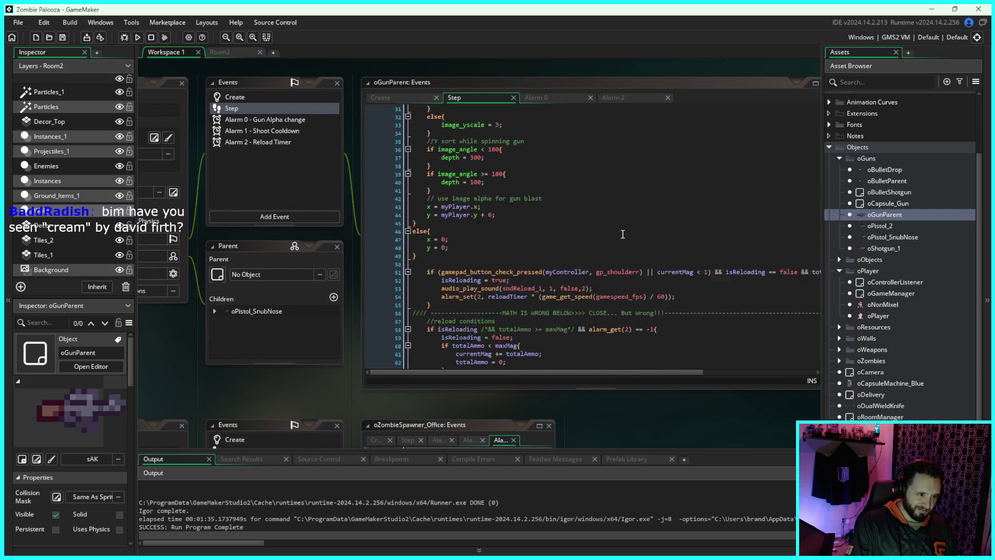
pyautogui.moveTo(699, 409)
pyautogui.mouseDown()
pyautogui.moveTo(561, 415)
pyautogui.moveTo(609, 410)
pyautogui.mouseUp()
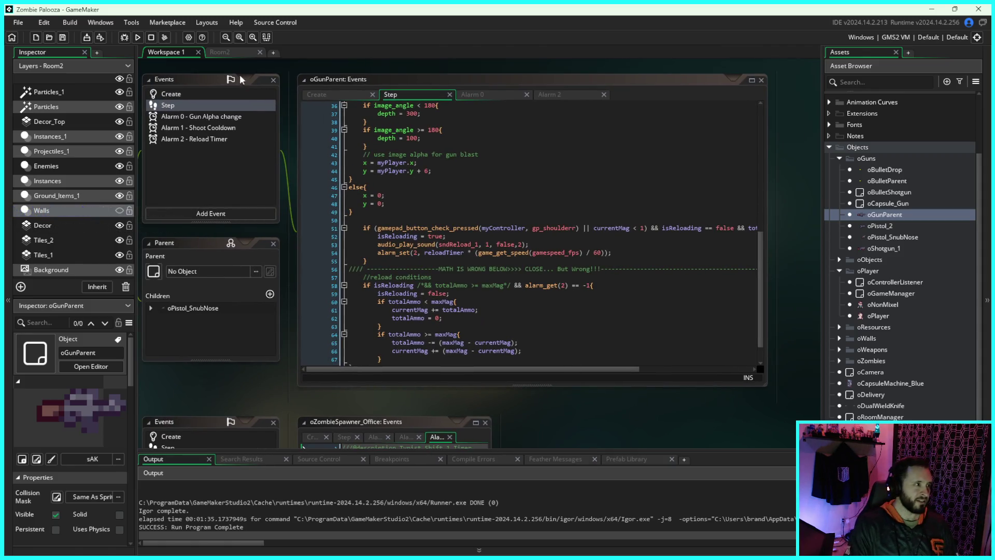
pyautogui.click(228, 51)
pyautogui.click(173, 49)
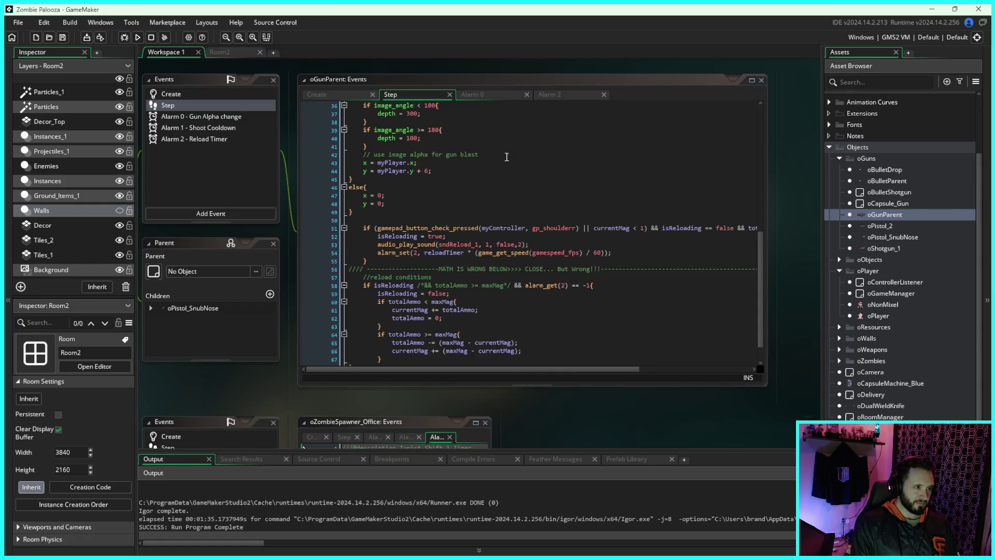
pyautogui.click(477, 95)
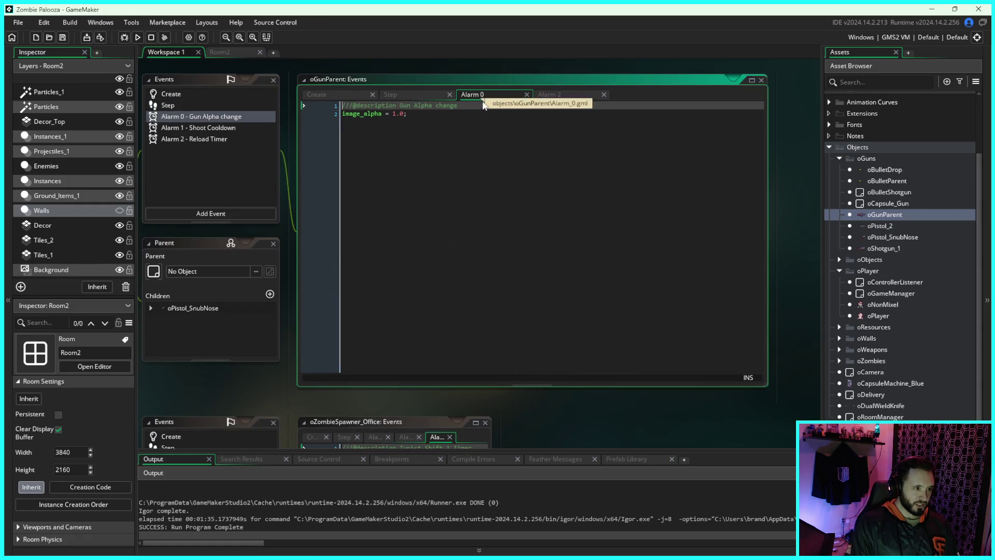
pyautogui.click(325, 95)
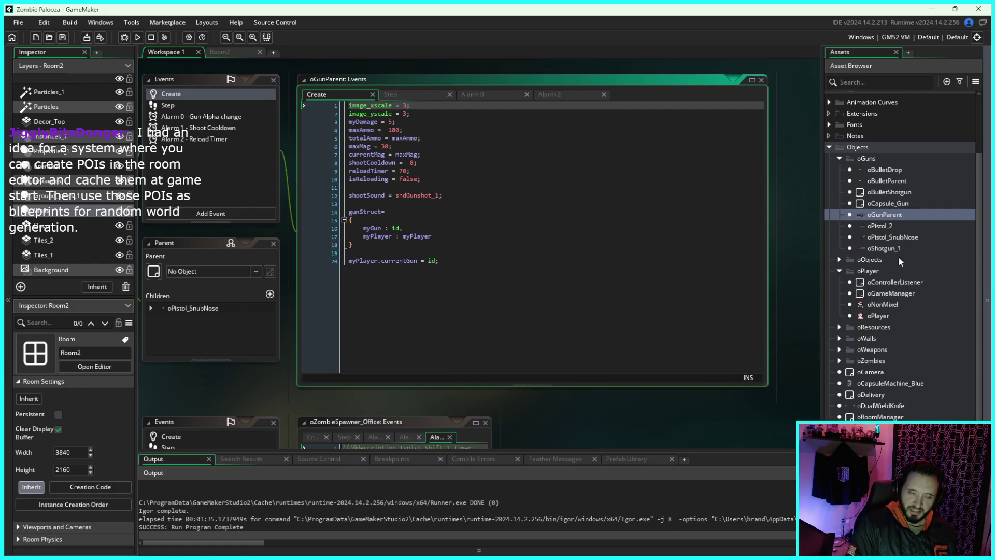
pyautogui.click(227, 54)
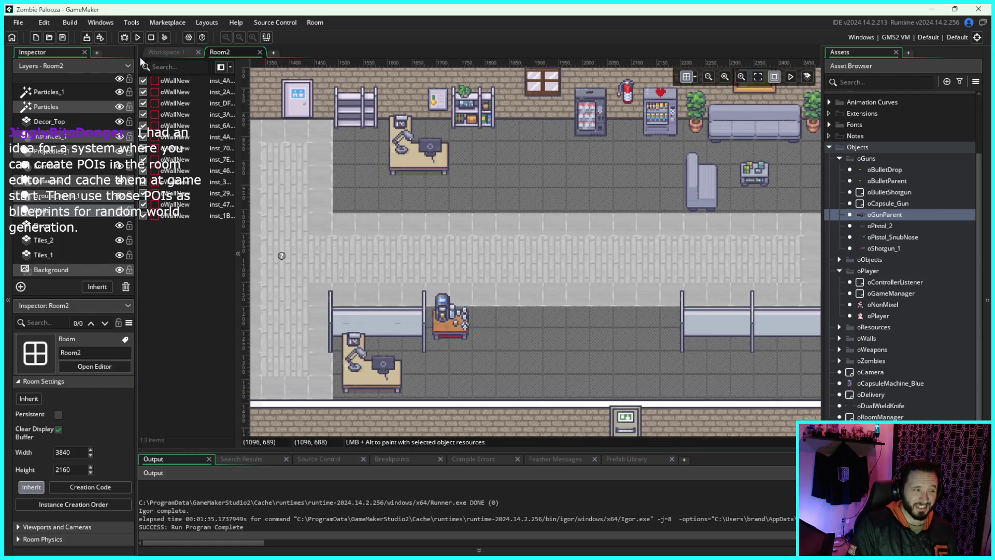
pyautogui.click(174, 53)
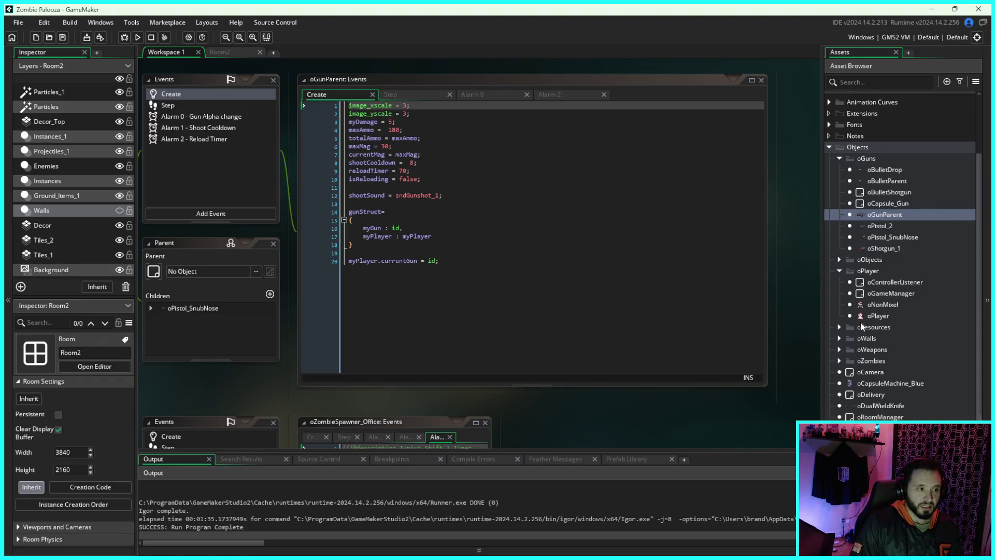
# Step: Compare oGunParent's Create, Step and Alarm 0 code, settling on Step, then open oControllerListener
pyautogui.moveTo(582, 69); pyautogui.dragTo(596, 73)
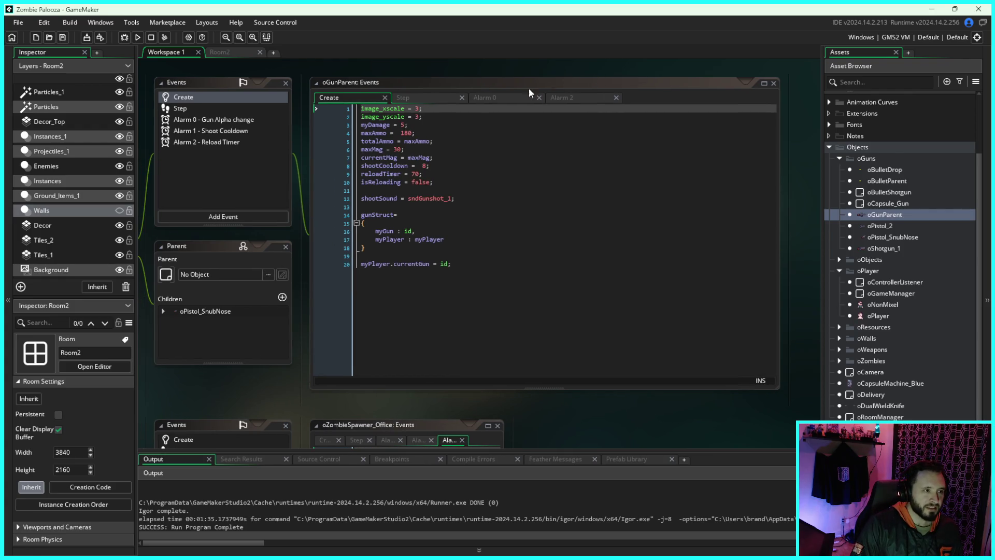
pyautogui.click(445, 100)
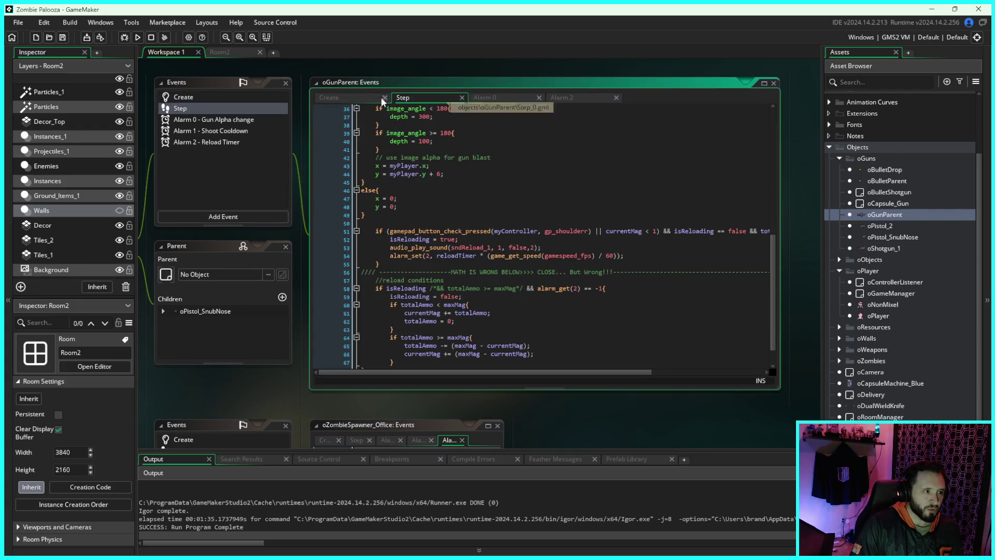
pyautogui.click(366, 96)
pyautogui.click(417, 97)
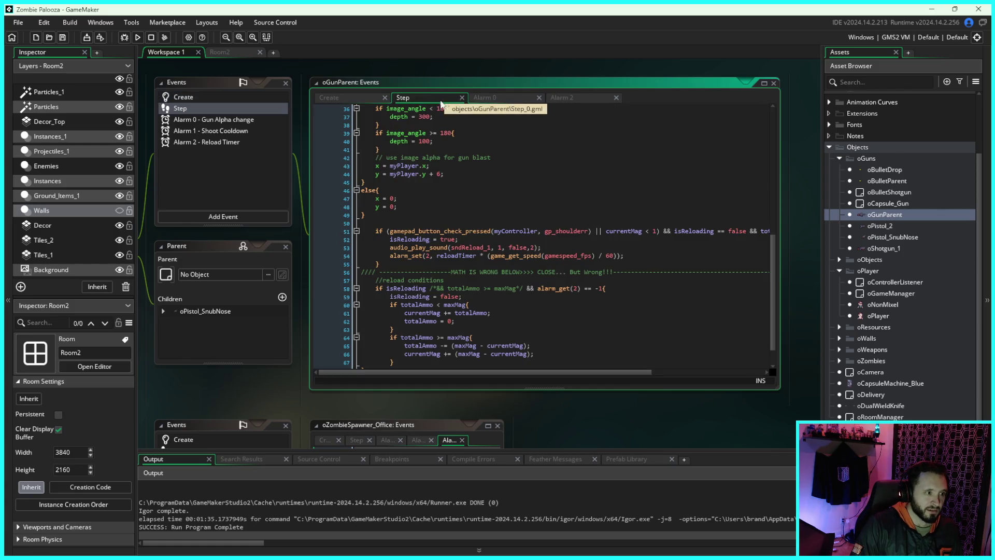
pyautogui.click(347, 97)
pyautogui.click(412, 100)
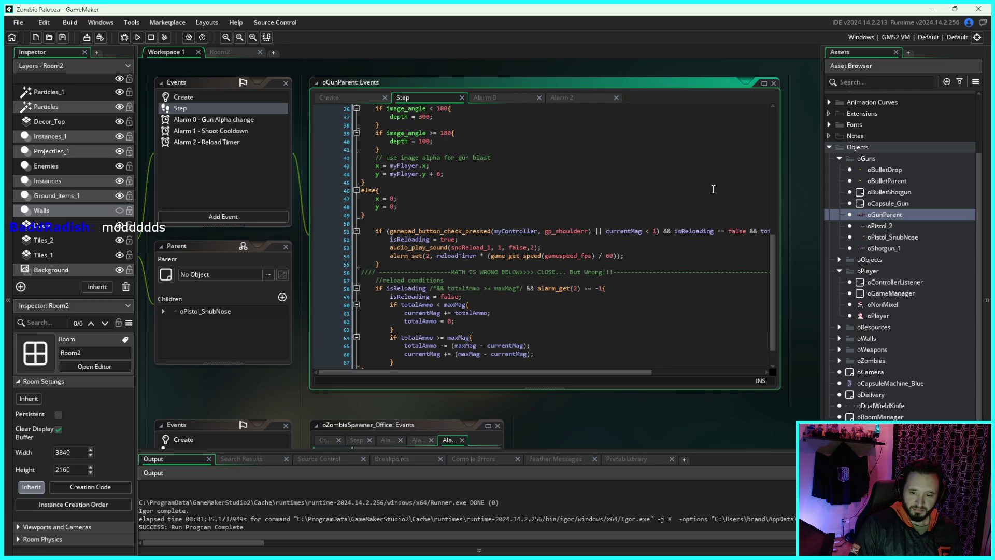
pyautogui.click(492, 98)
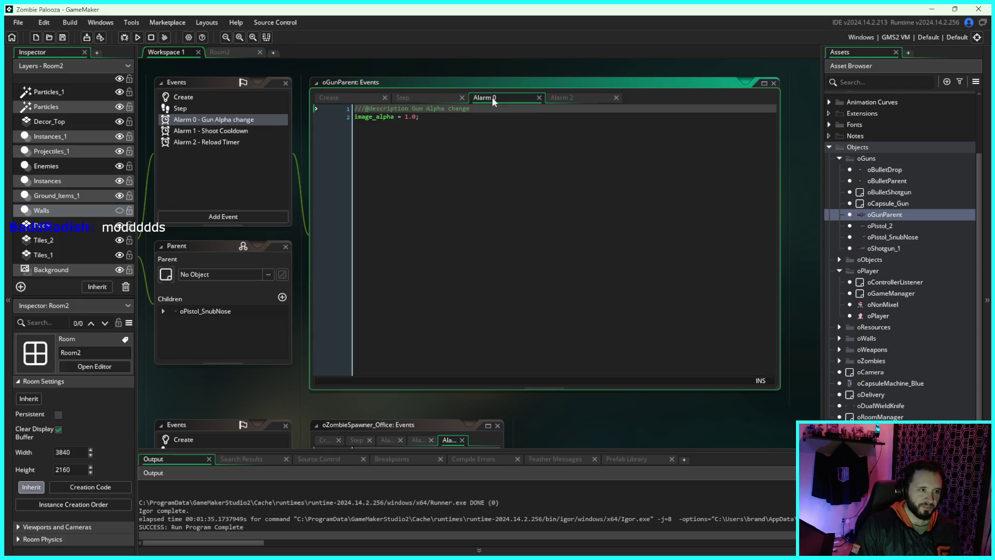
pyautogui.click(430, 98)
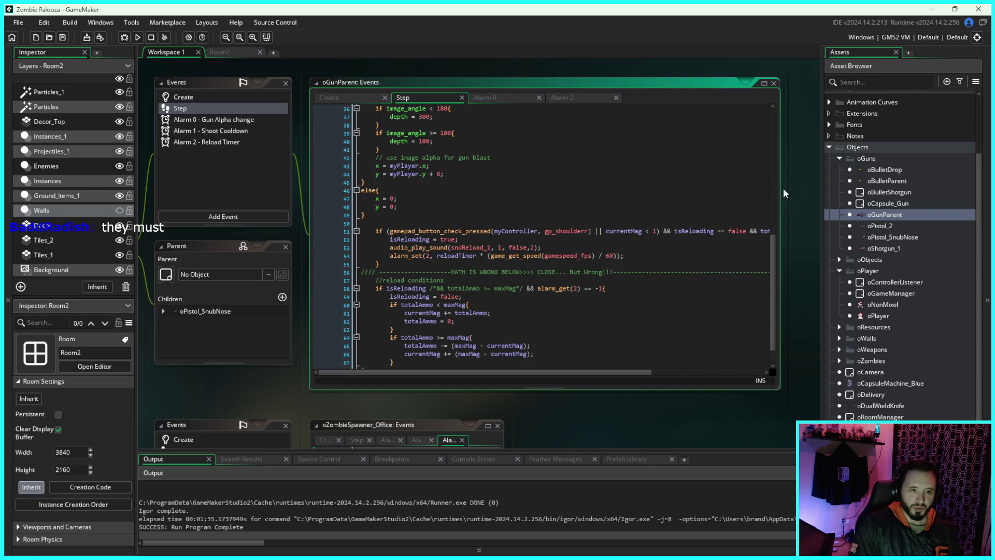
pyautogui.moveTo(792, 182)
pyautogui.mouseDown()
pyautogui.moveTo(776, 187)
pyautogui.moveTo(795, 198)
pyautogui.mouseUp()
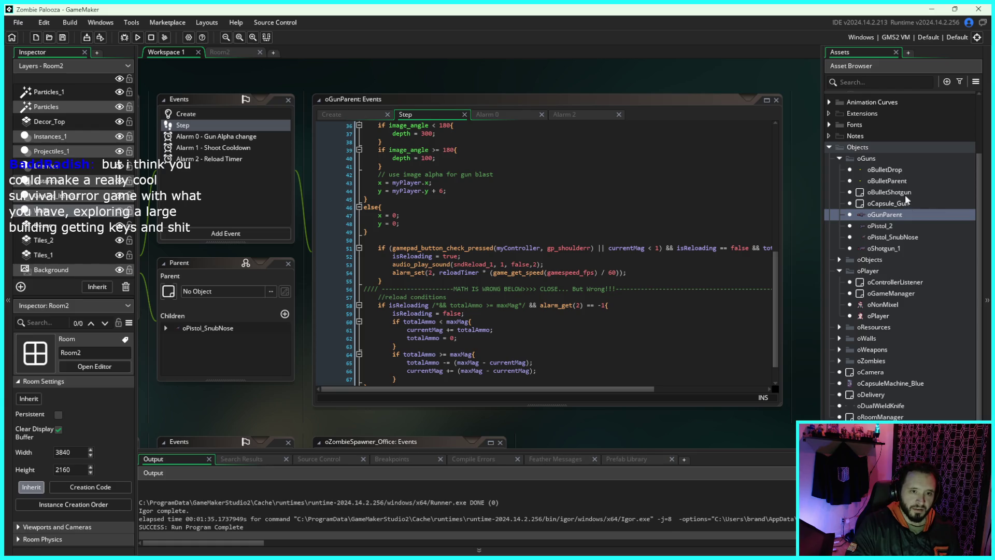
pyautogui.doubleClick(905, 283)
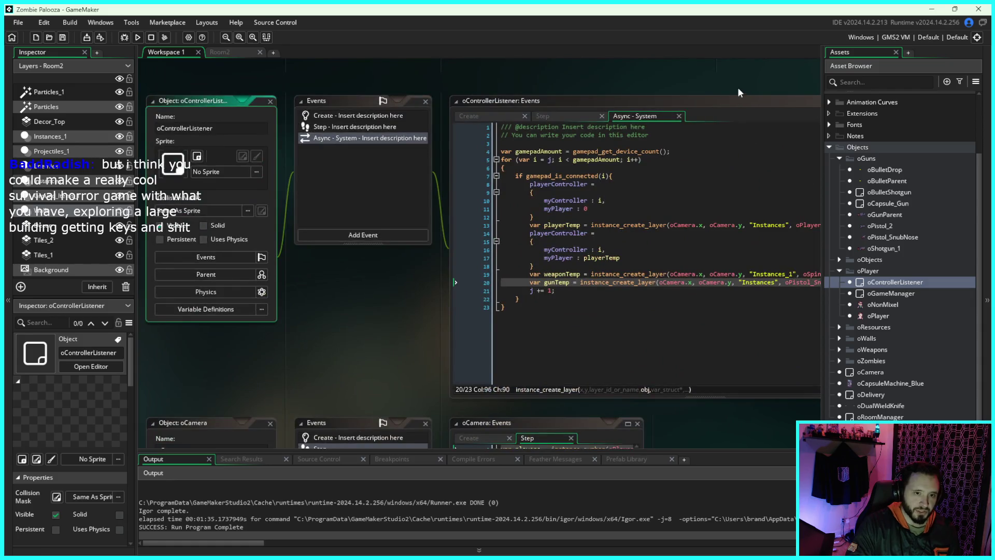
# Step: Replace oPistol_SnubNose with oGunParent on the gun spawn line via autocomplete, then run the game
pyautogui.click(681, 275)
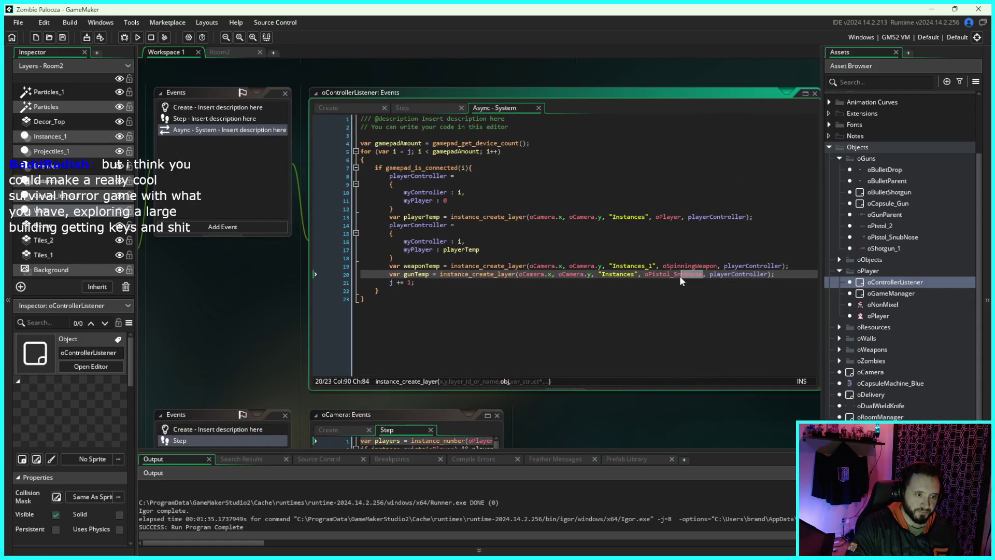
pyautogui.click(676, 276)
pyautogui.press('BackSpace')
pyautogui.press('BackSpace')
pyautogui.press('BackSpace')
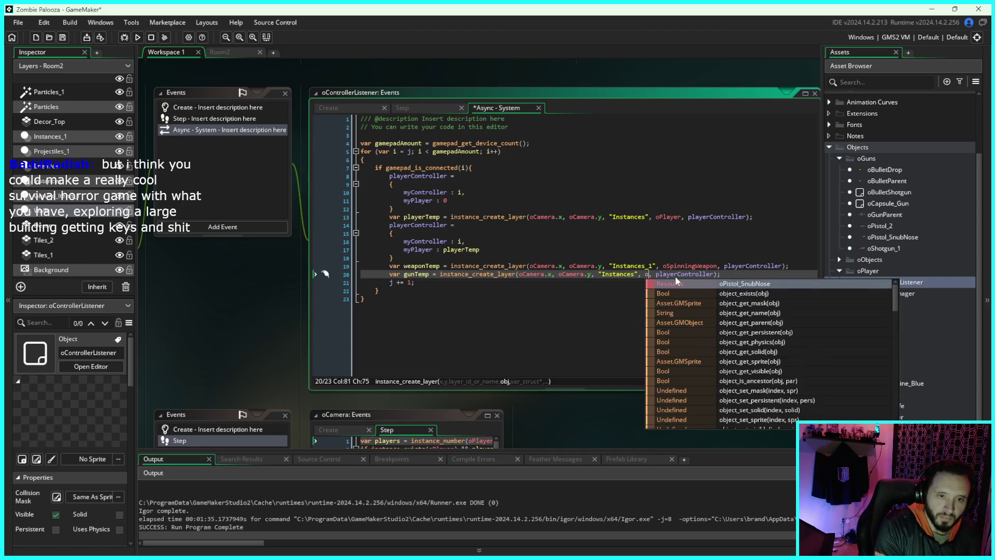
pyautogui.write('Gu')
pyautogui.press('Down')
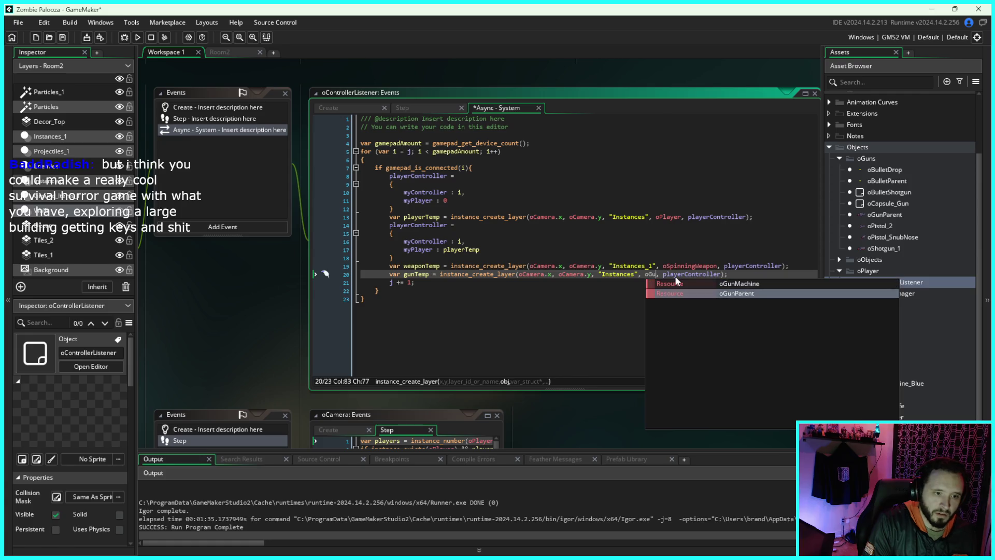
pyautogui.press('Return')
pyautogui.click(140, 37)
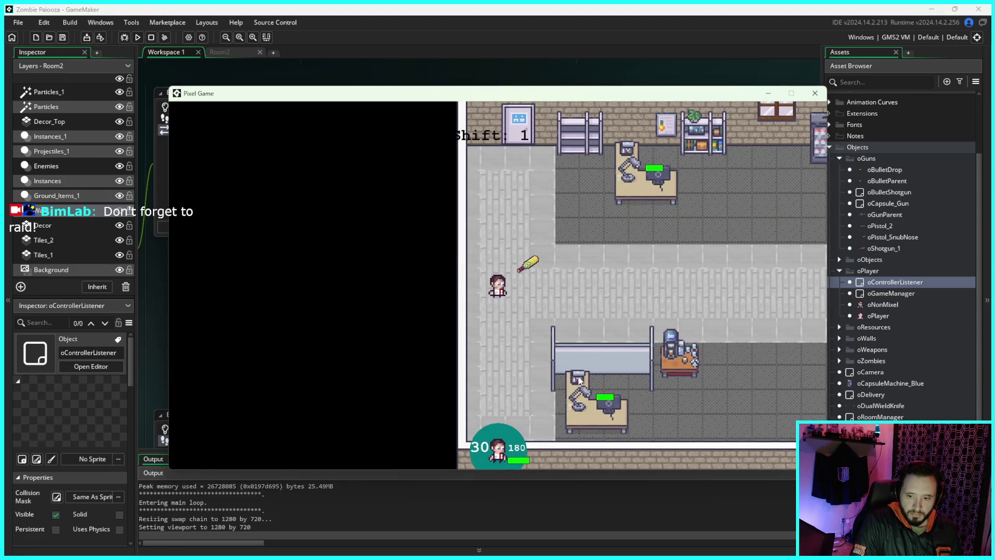
# Step: Move around the office firing the new oGunParent gun, then drop it with Shift
pyautogui.press('d')
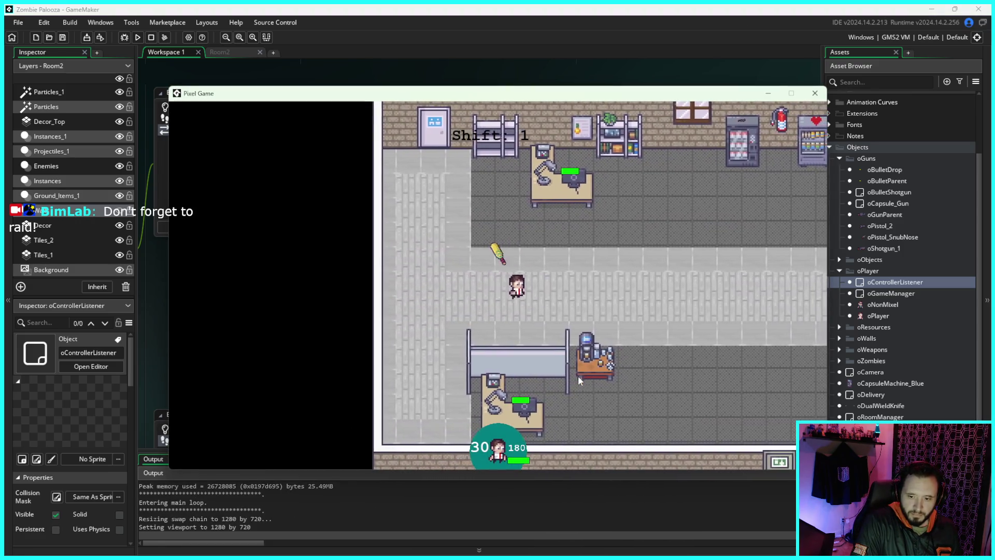
pyautogui.press('d')
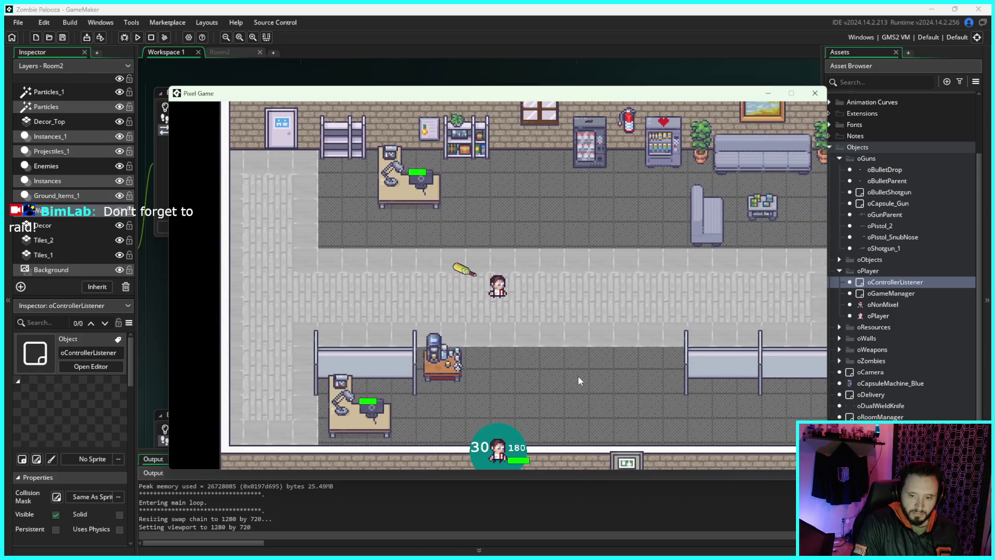
pyautogui.press('d')
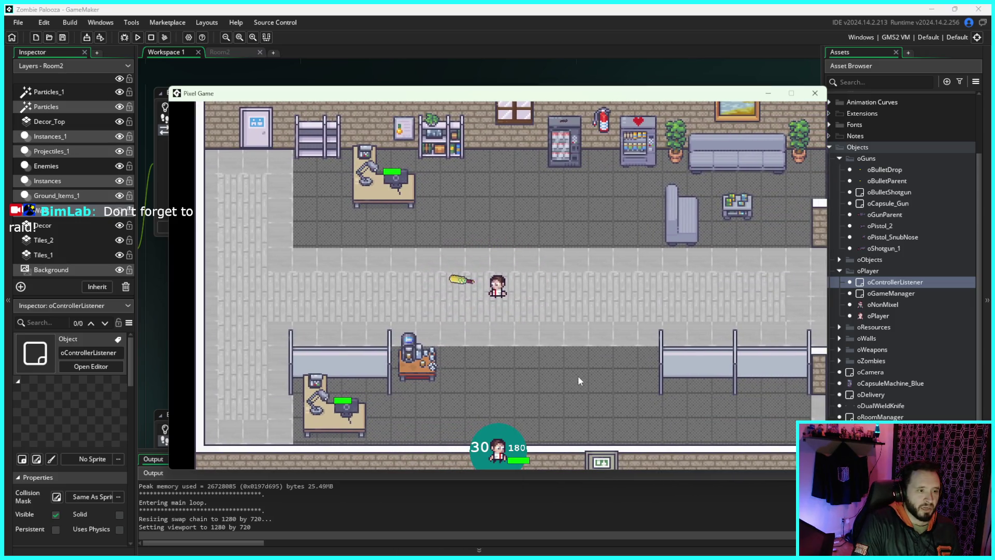
pyautogui.press('s')
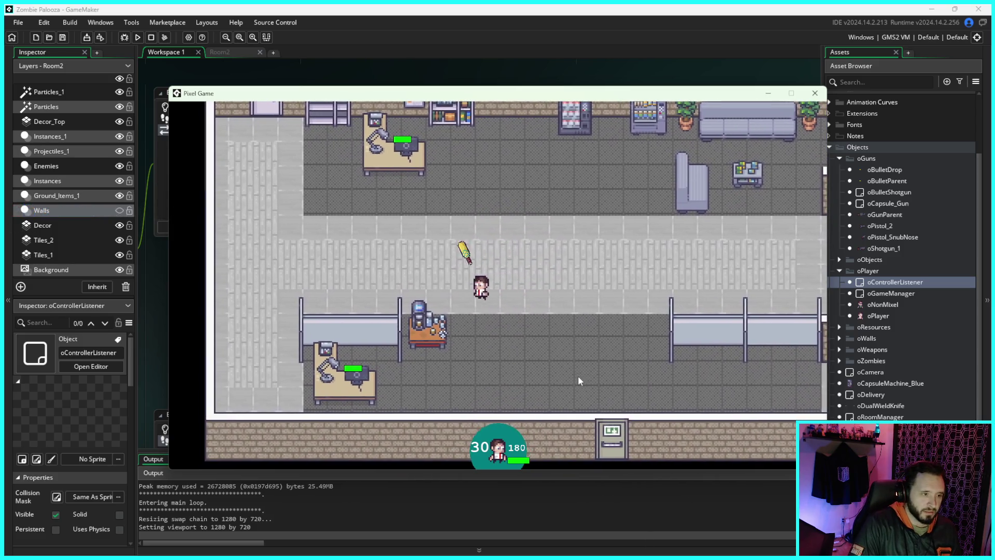
pyautogui.press('w')
pyautogui.press('d')
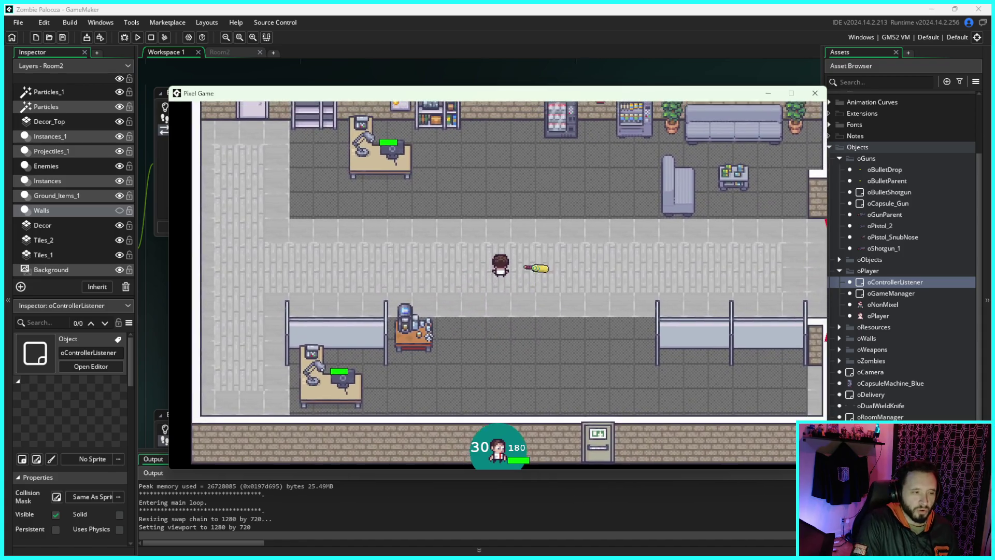
pyautogui.press('d')
pyautogui.press('s')
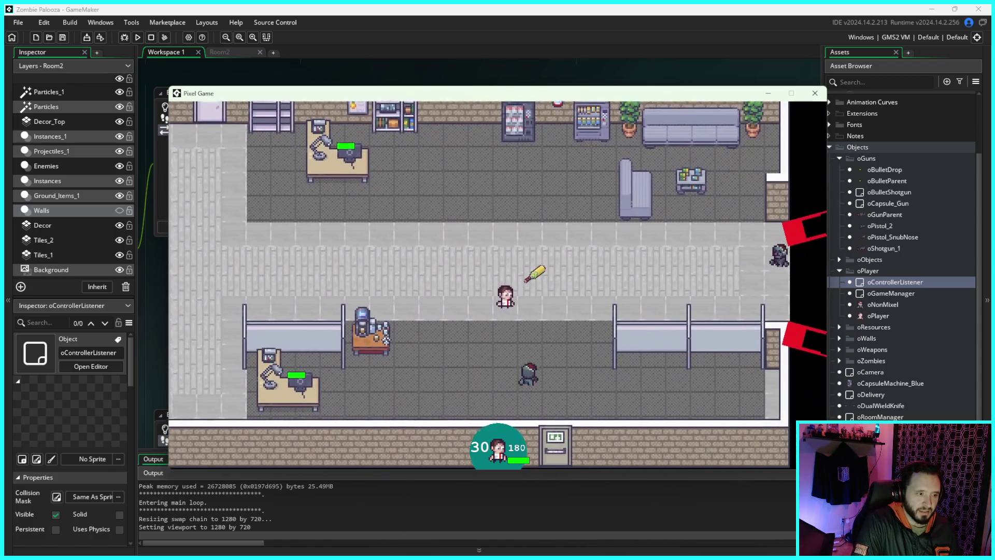
pyautogui.press('s')
pyautogui.press('a')
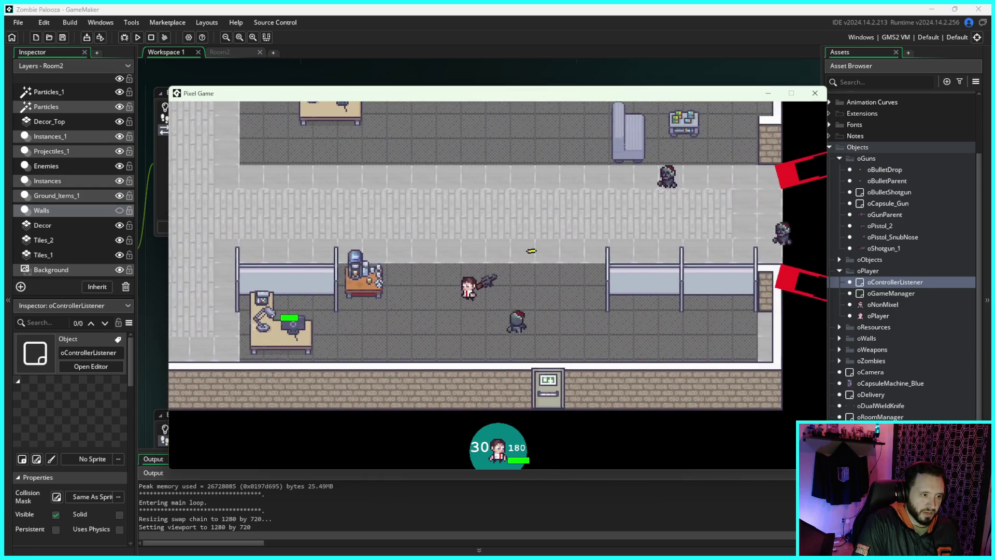
pyautogui.press('w')
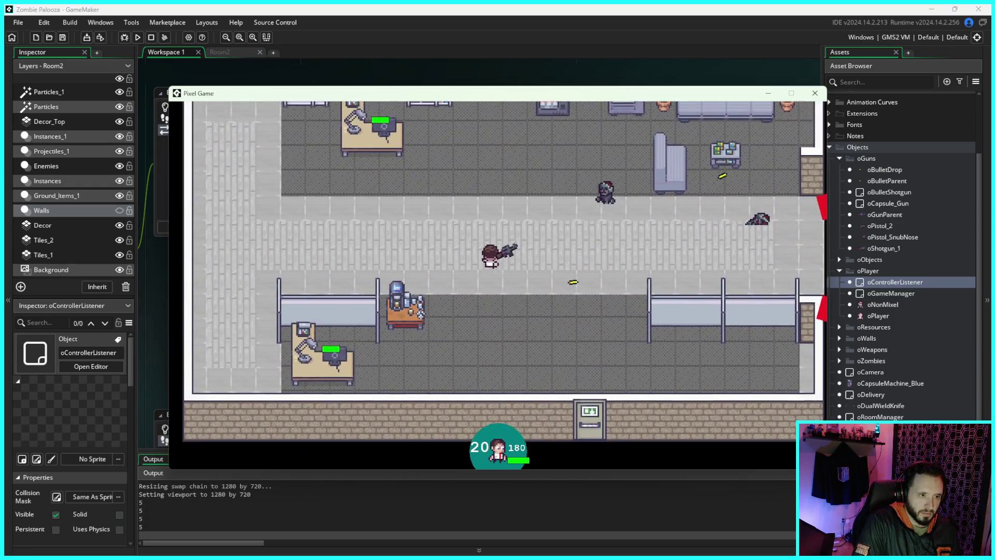
pyautogui.press('s')
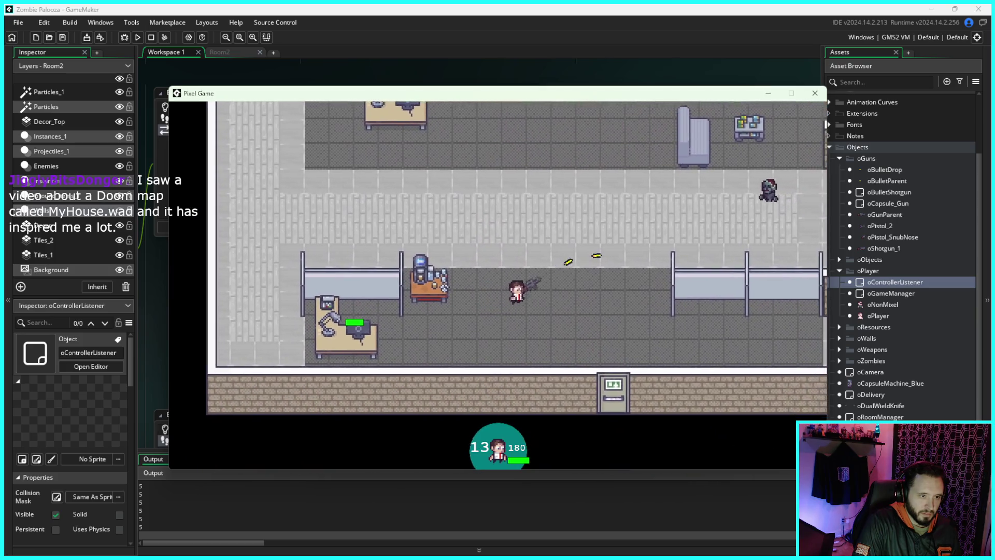
pyautogui.press('w')
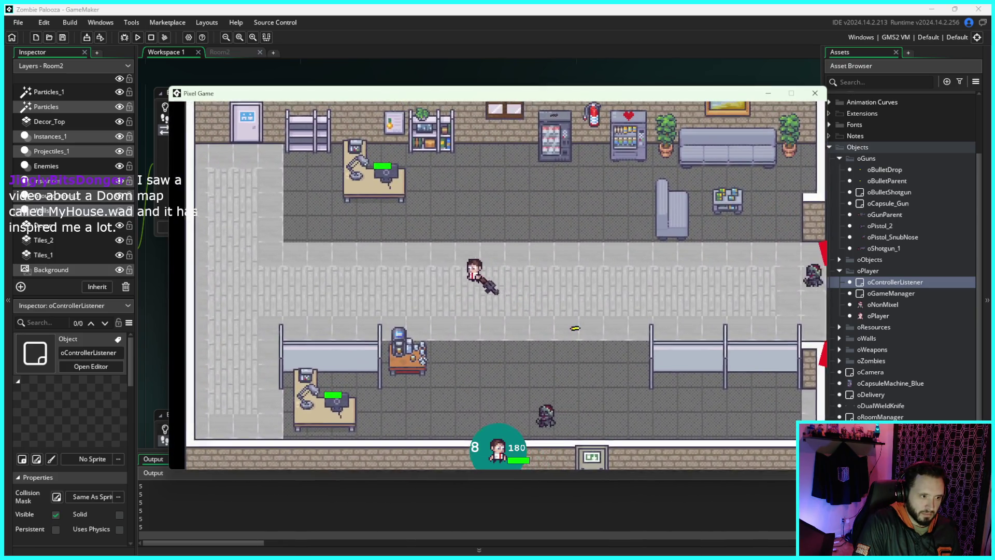
pyautogui.press('s')
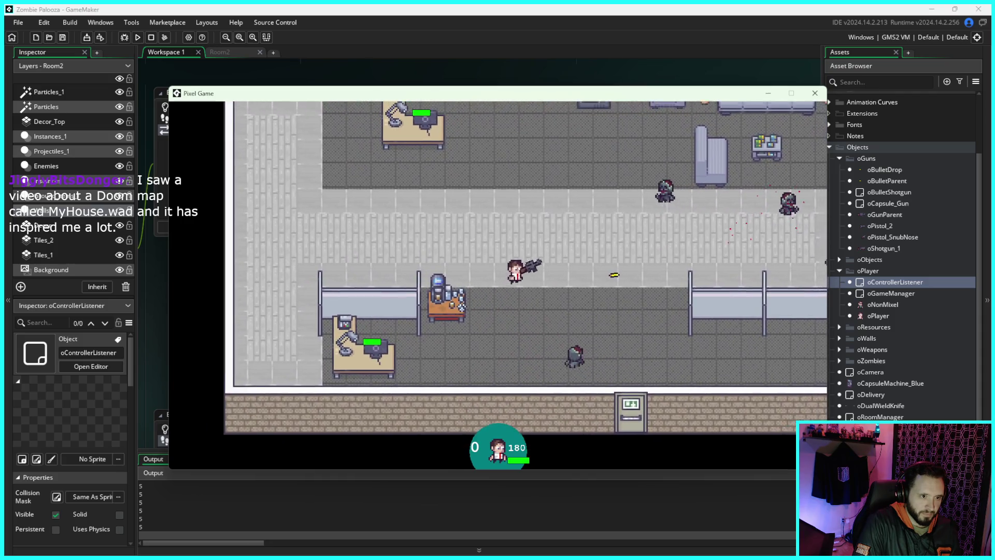
pyautogui.press('w')
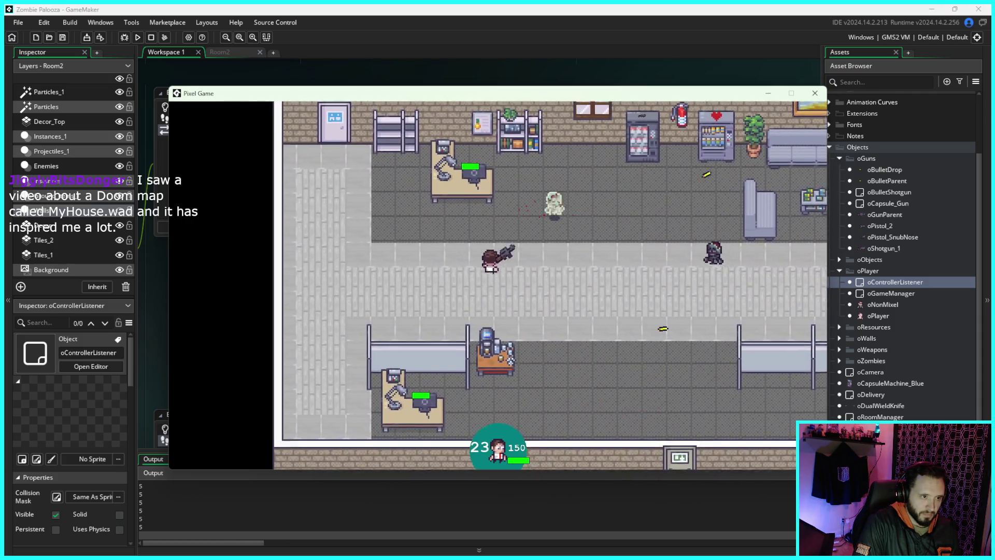
pyautogui.press('d')
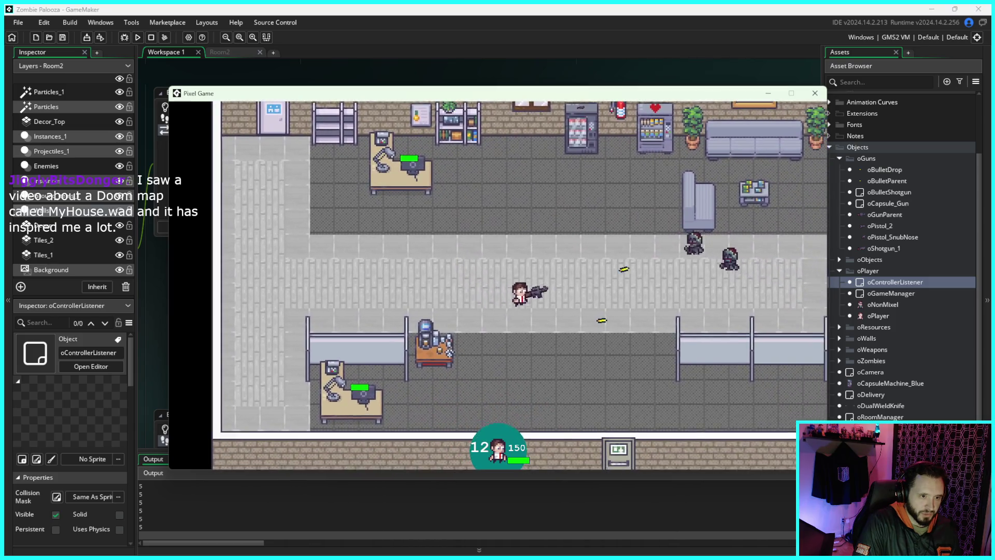
pyautogui.press('s')
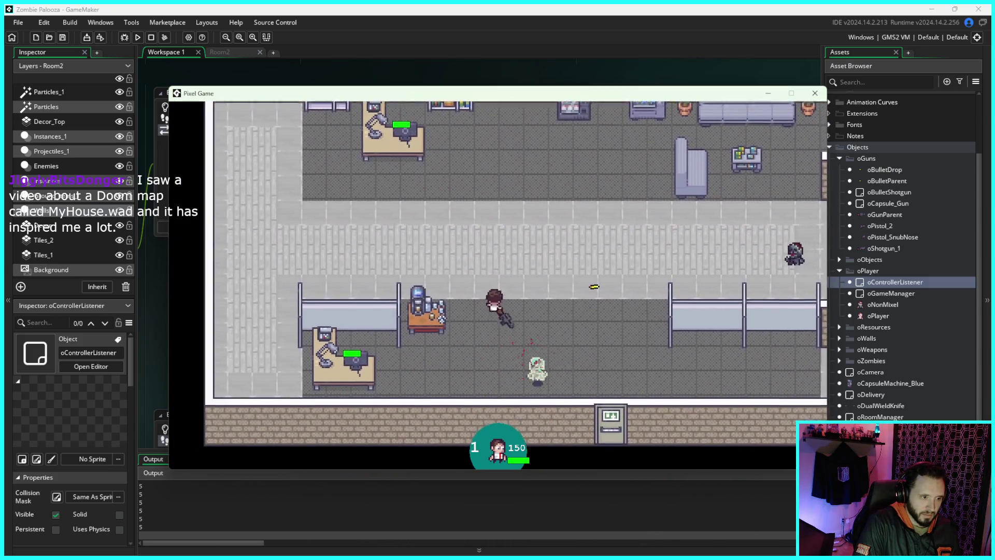
pyautogui.press('w')
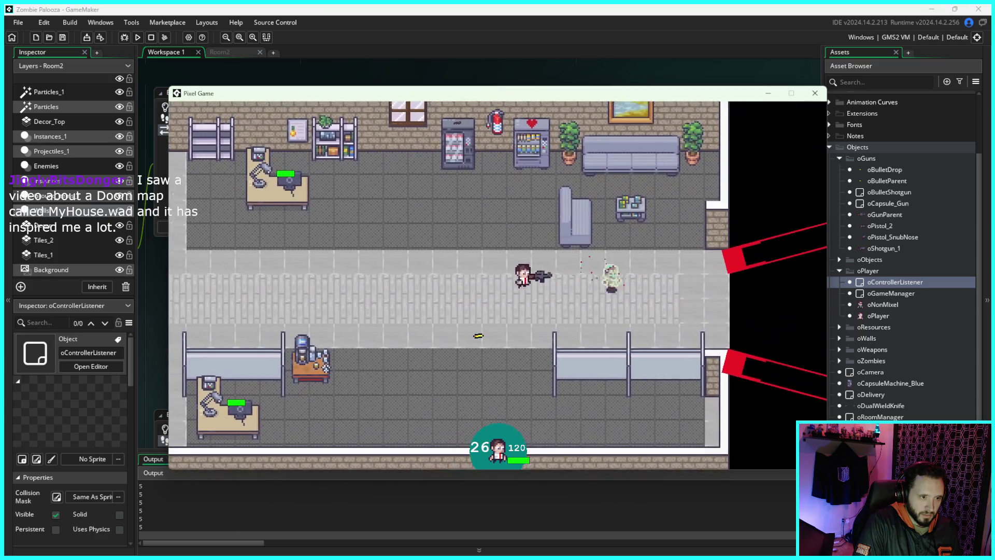
pyautogui.press('s')
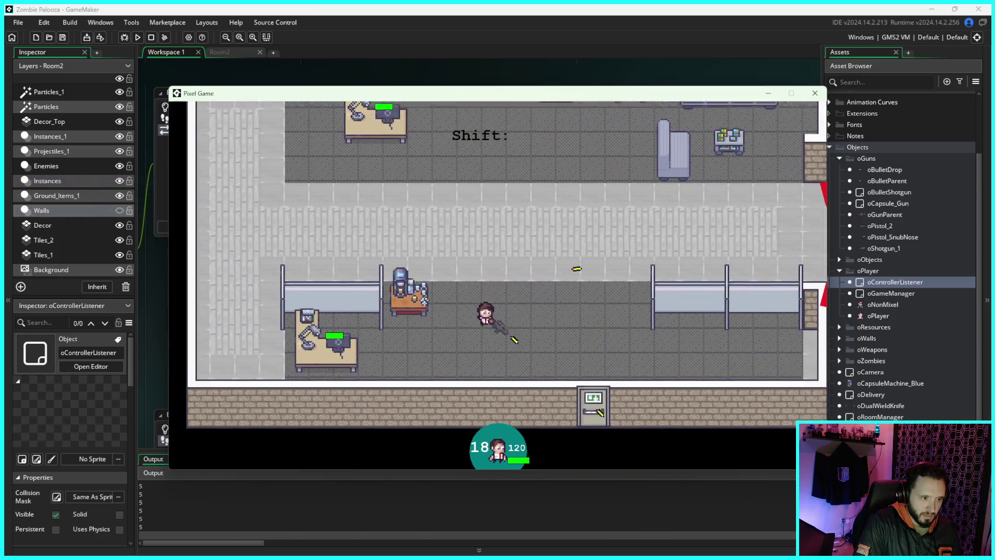
pyautogui.press('shift')
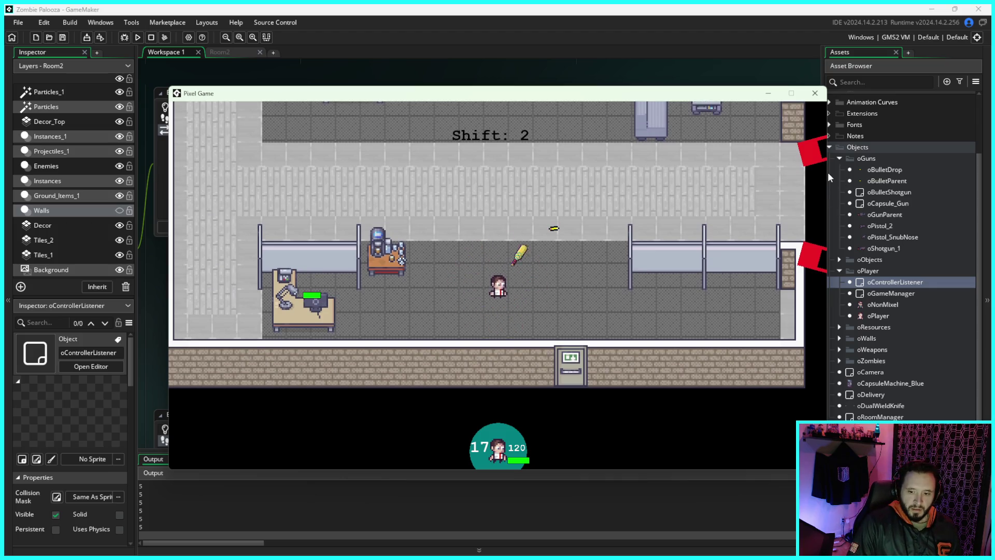
# Step: Close the game window and quit GameMaker
pyautogui.click(817, 96)
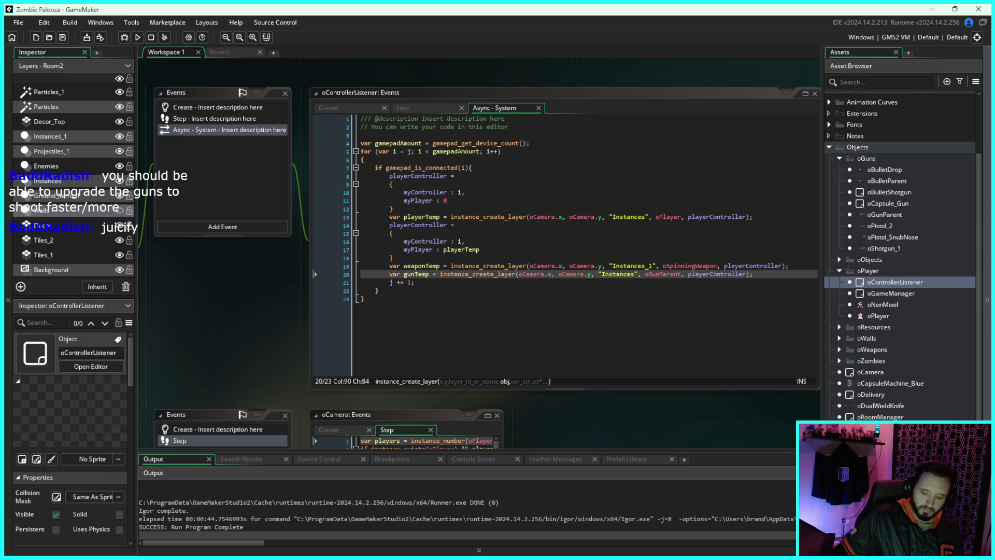
pyautogui.click(979, 9)
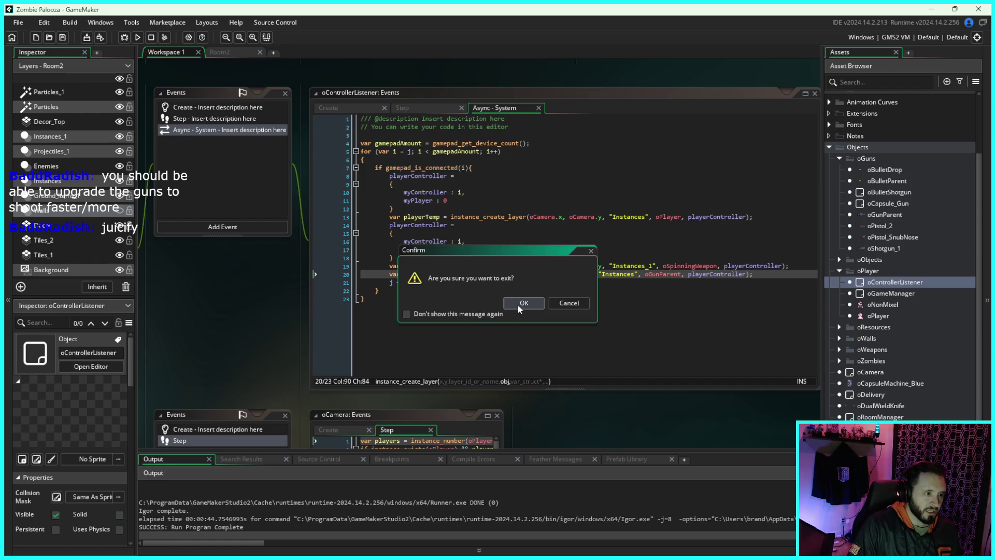
pyautogui.click(519, 304)
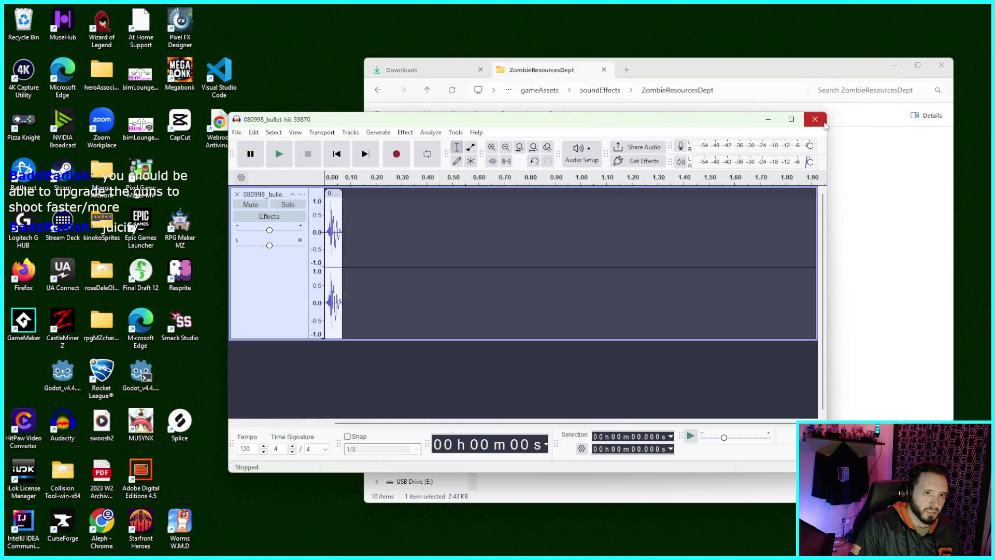
# Step: Close Audacity without saving and the leftover file browser, then relaunch GameMaker from the desktop
pyautogui.click(824, 122)
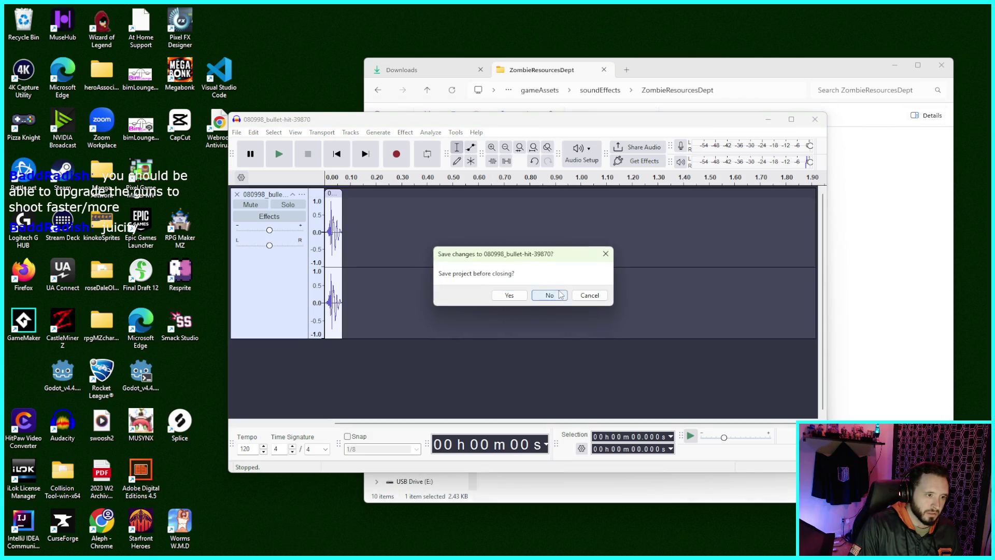
pyautogui.click(550, 295)
pyautogui.click(941, 64)
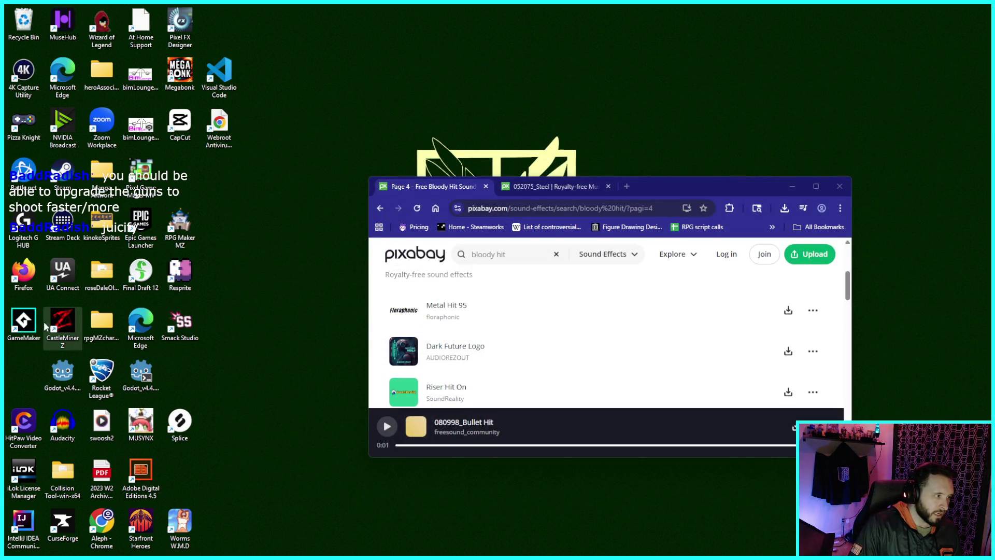
pyautogui.click(24, 322)
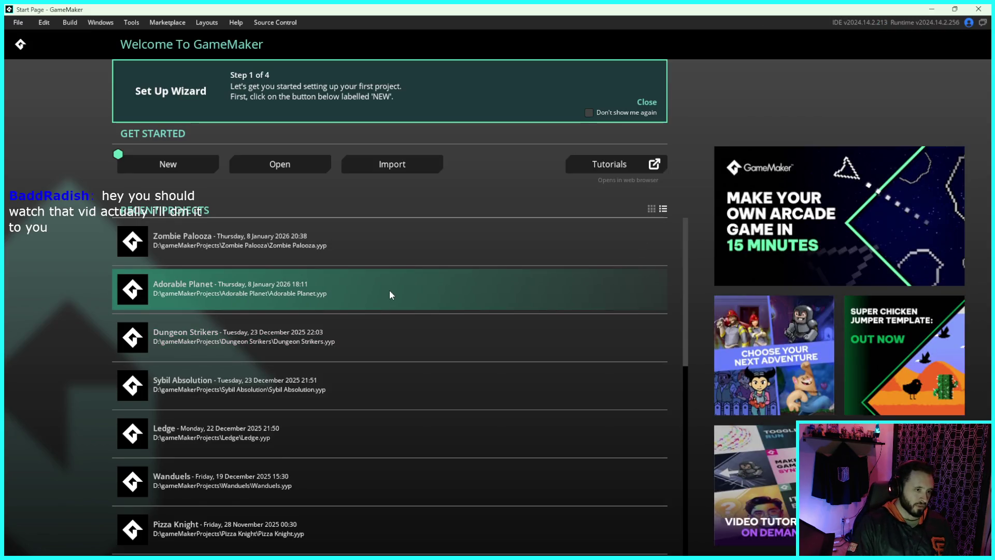
# Step: Scroll down the Recent Projects list and back up, then open File Explorer
pyautogui.scroll(-1, 388, 298)
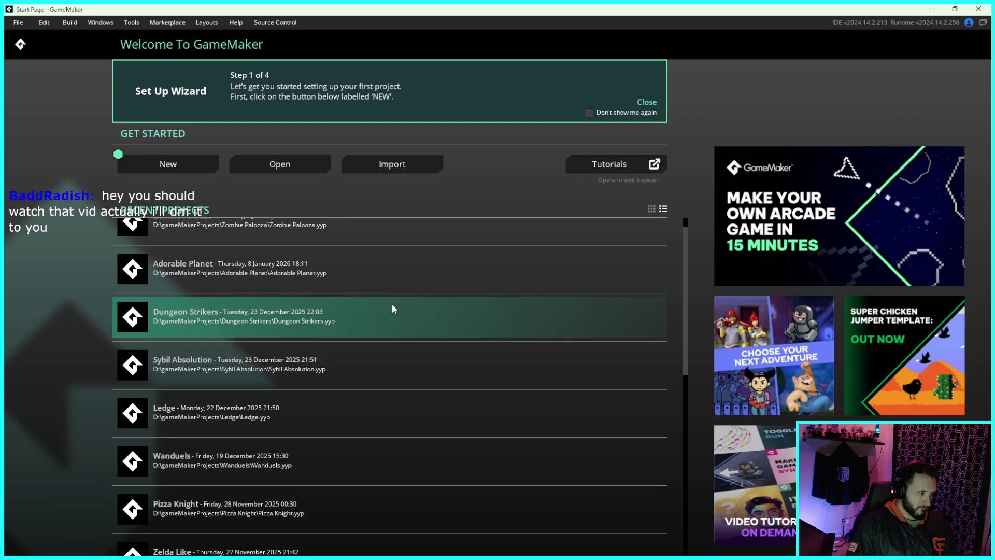
pyautogui.scroll(-1, 395, 305)
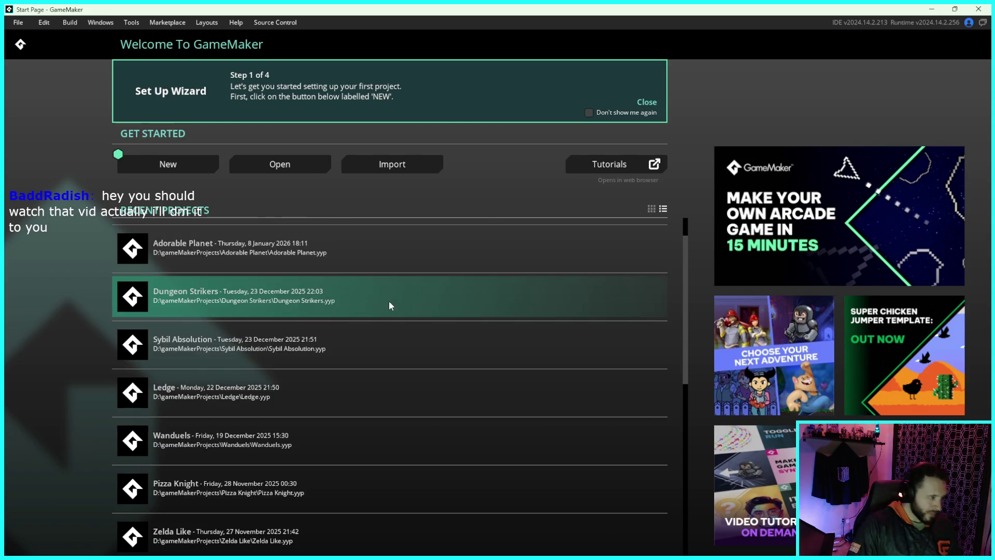
pyautogui.scroll(-5, 384, 321)
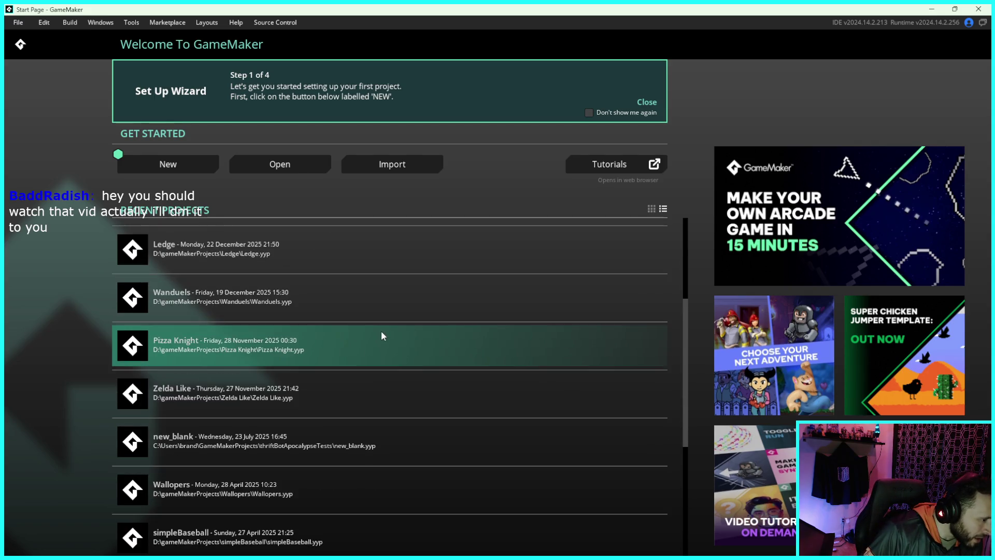
pyautogui.scroll(-4, 384, 331)
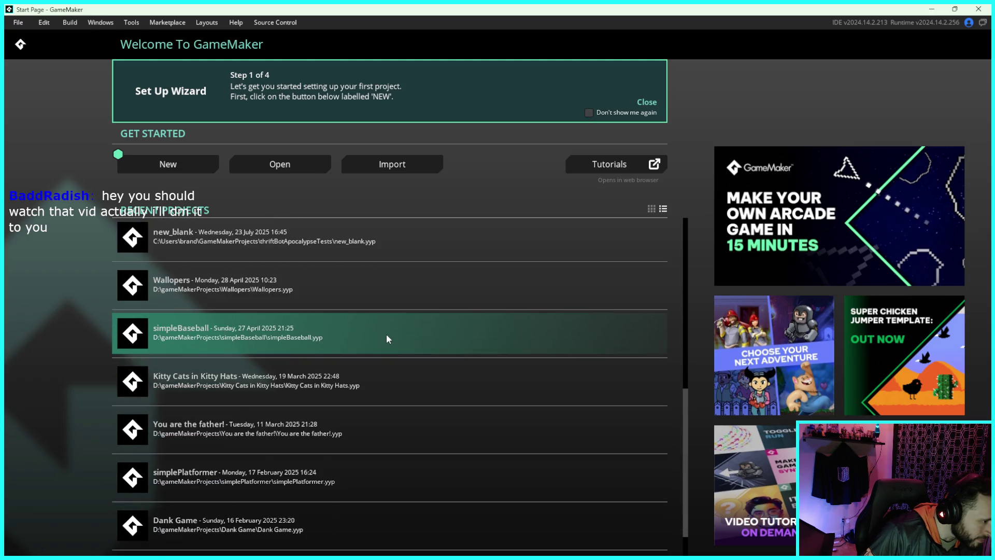
pyautogui.scroll(9, 400, 342)
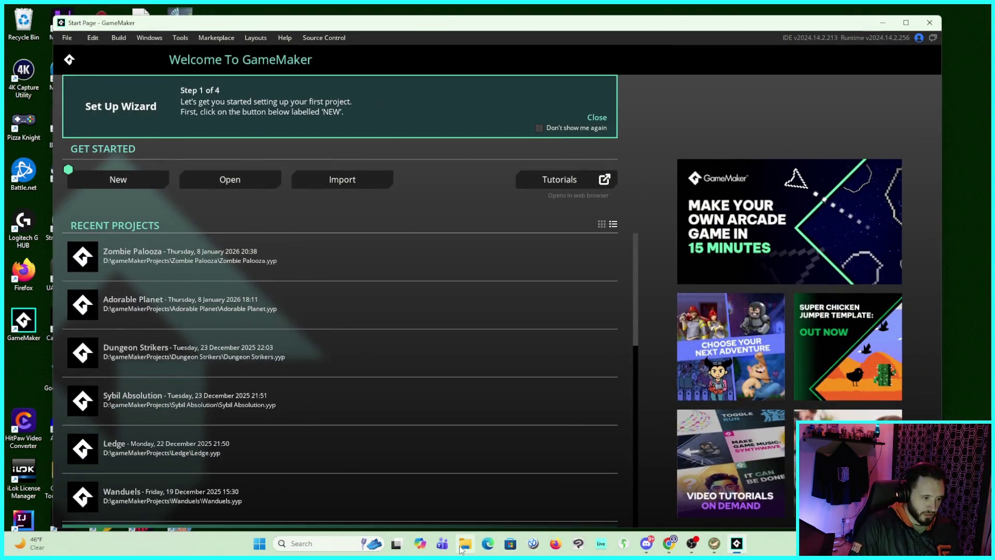
pyautogui.click(465, 545)
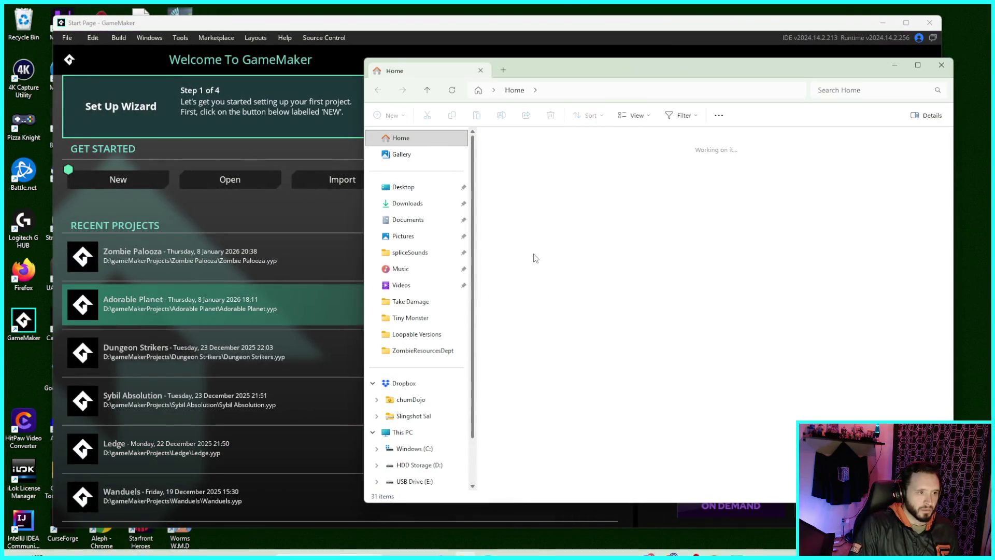
# Step: Browse to HDD Storage (D:) > gameMakerProjects > Wand Workshop and open the Wand Workshop project file
pyautogui.scroll(-2, 435, 312)
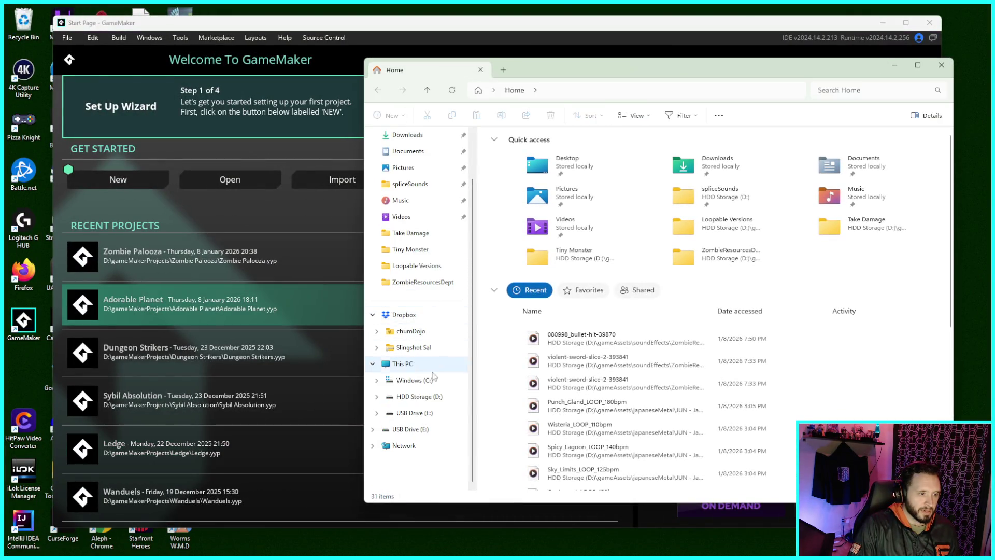
pyautogui.click(415, 397)
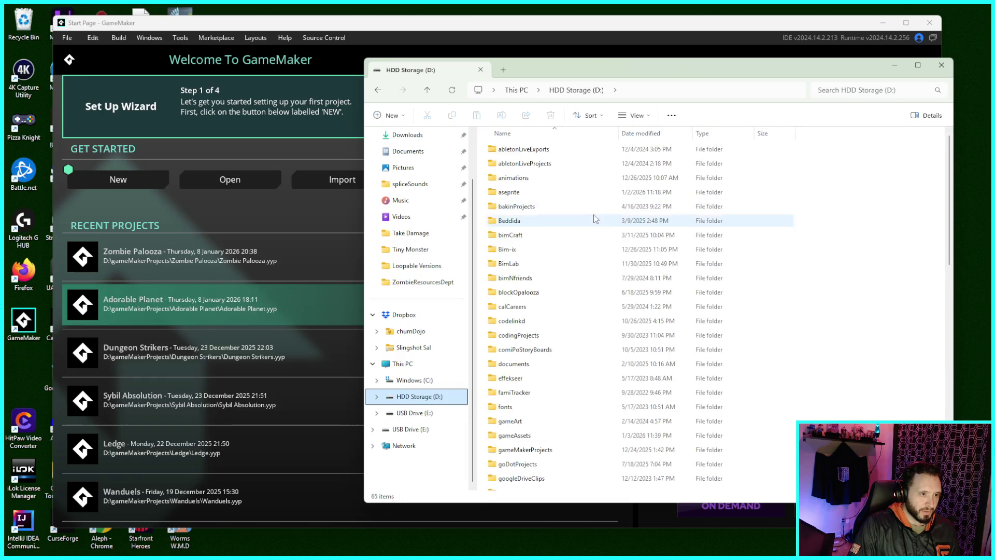
pyautogui.scroll(-2, 592, 238)
pyautogui.doubleClick(583, 317)
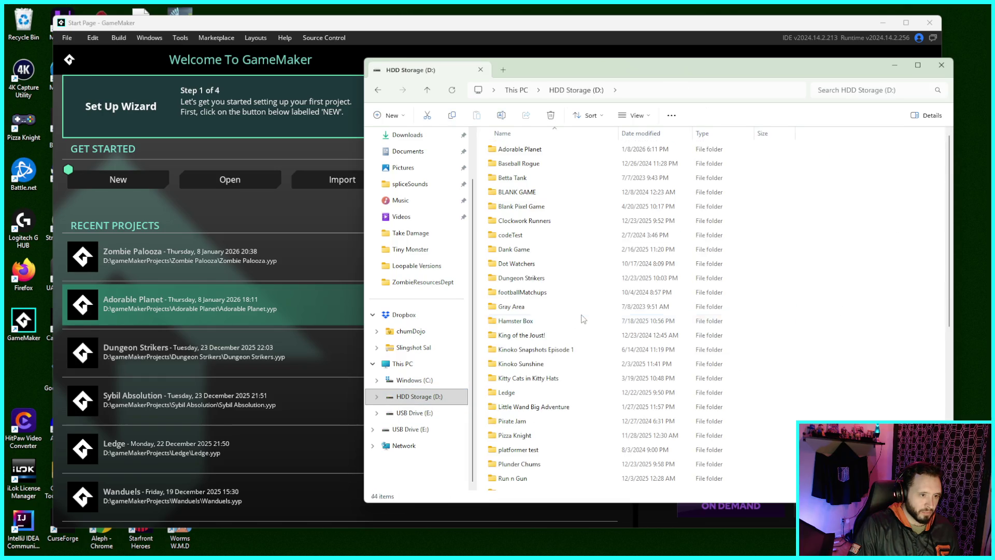
pyautogui.scroll(-7, 589, 298)
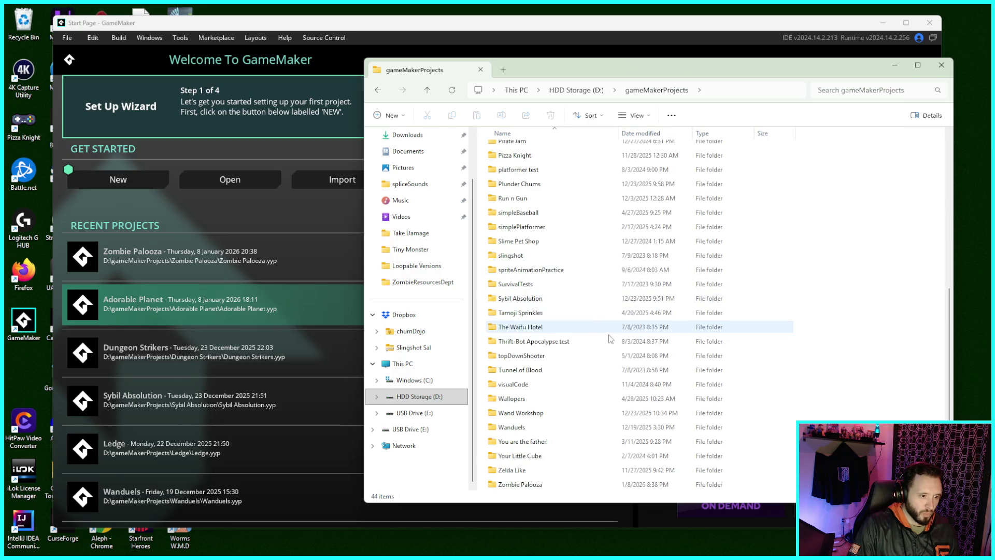
pyautogui.click(536, 415)
pyautogui.doubleClick(536, 415)
pyautogui.click(544, 293)
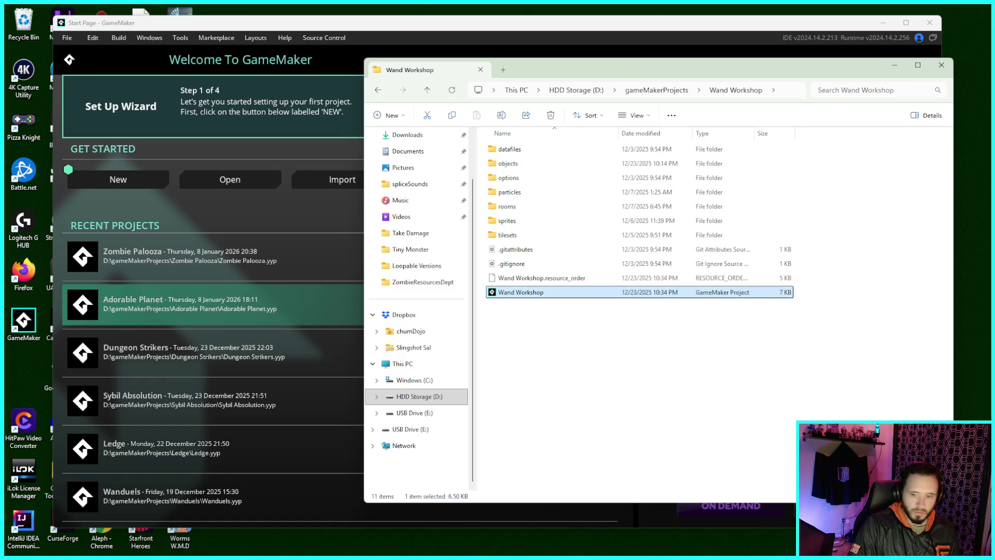
pyautogui.press('Return')
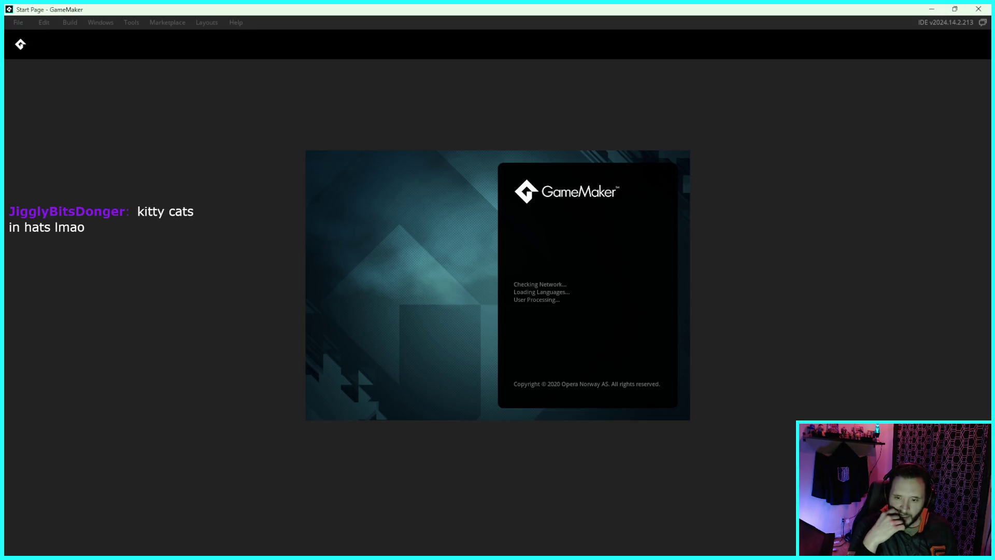
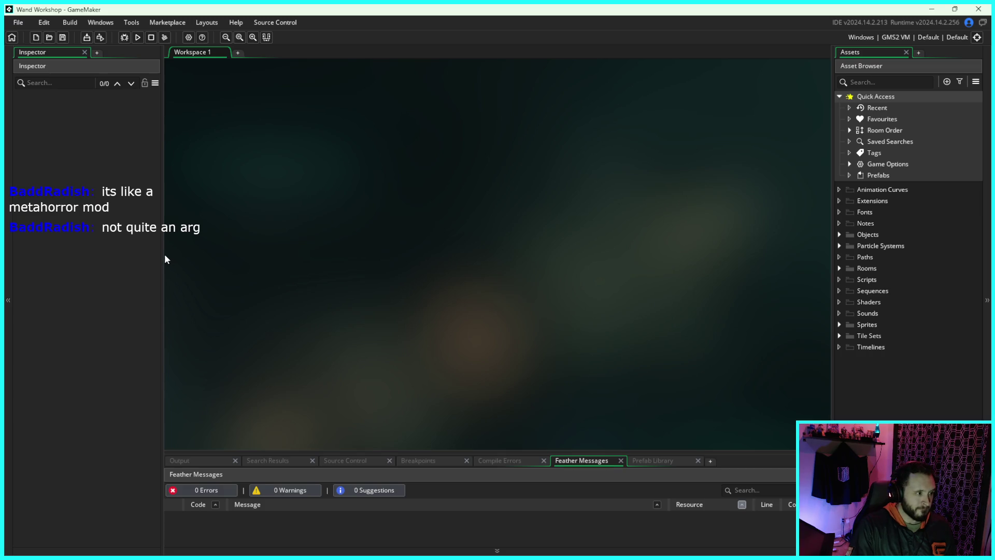
# Step: Widen the workspace slightly and build and run the Wand Workshop game
pyautogui.moveTo(165, 260); pyautogui.dragTo(156, 251)
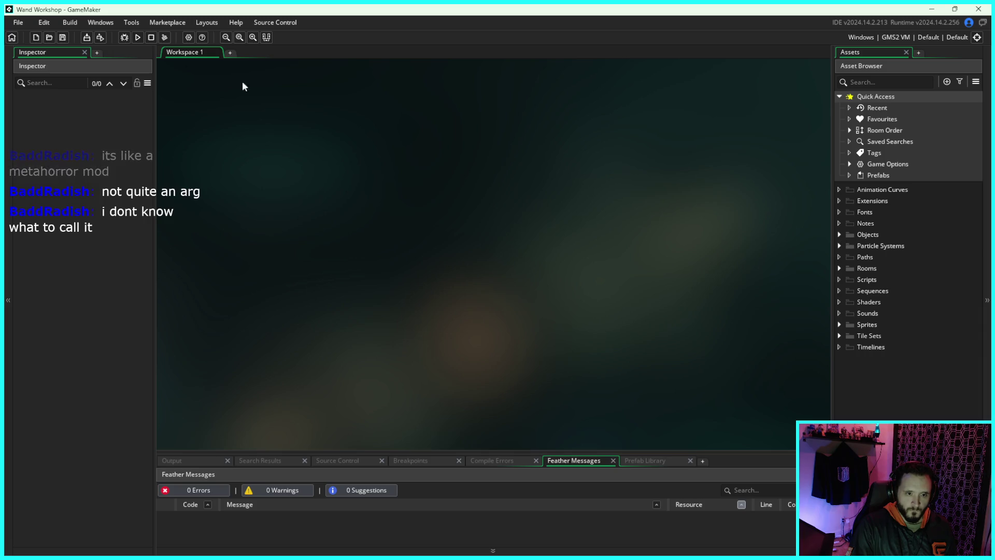
pyautogui.click(138, 38)
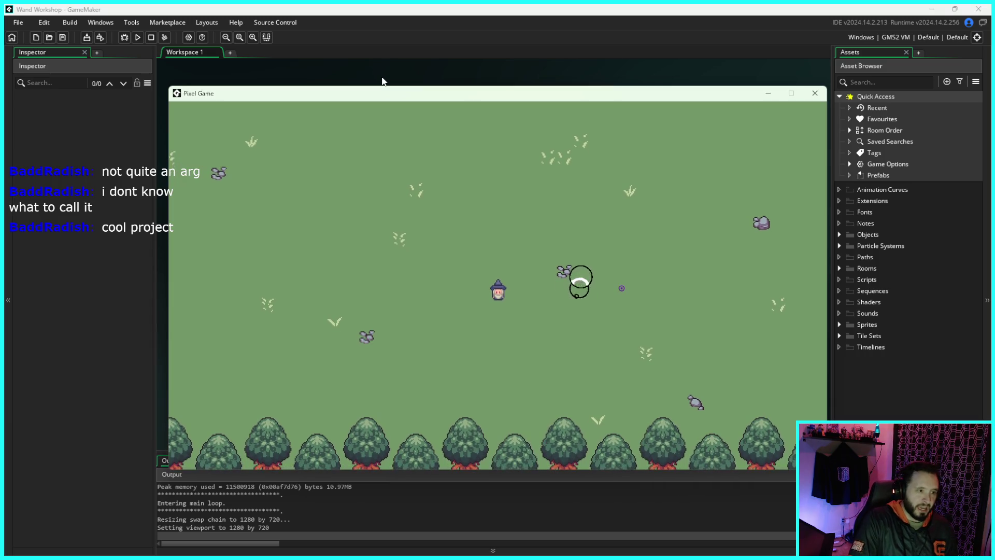
# Step: Walk the wizard right and up across the field to pick up the wand
pyautogui.press('d')
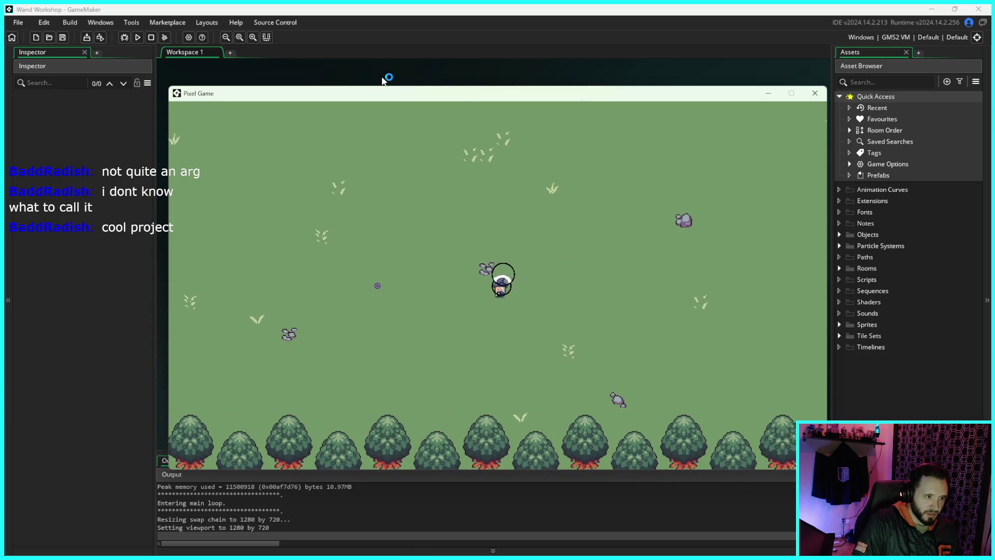
pyautogui.press('s')
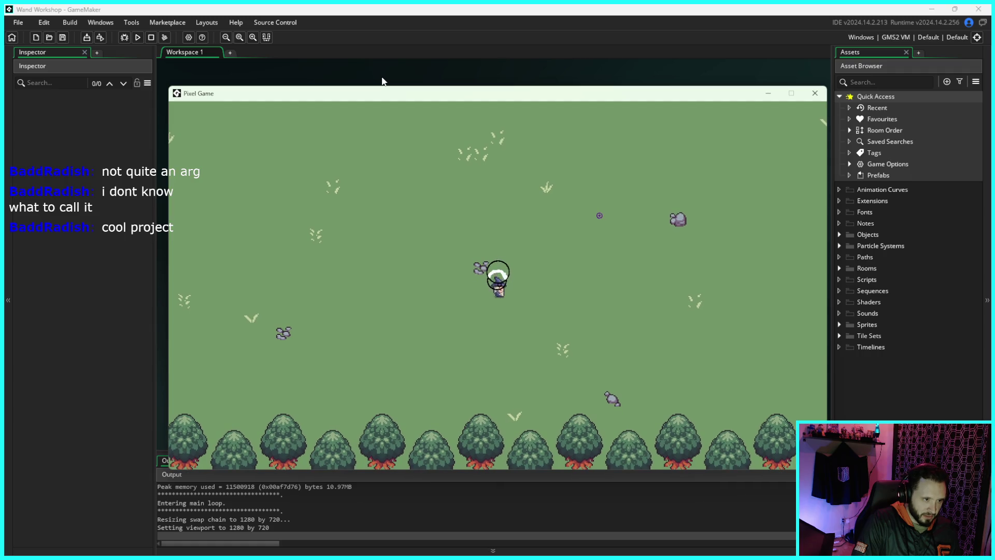
pyautogui.press('d')
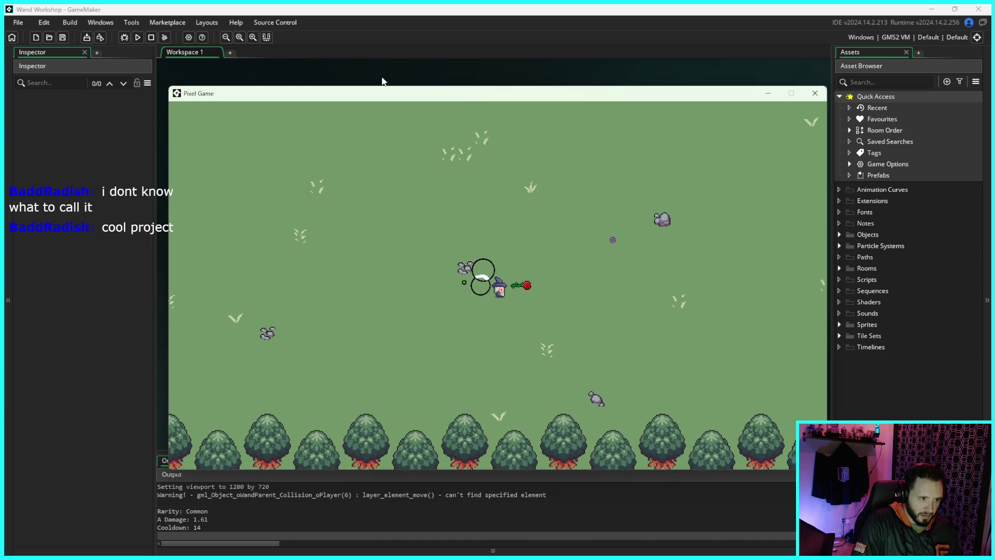
pyautogui.press('d')
pyautogui.press('w')
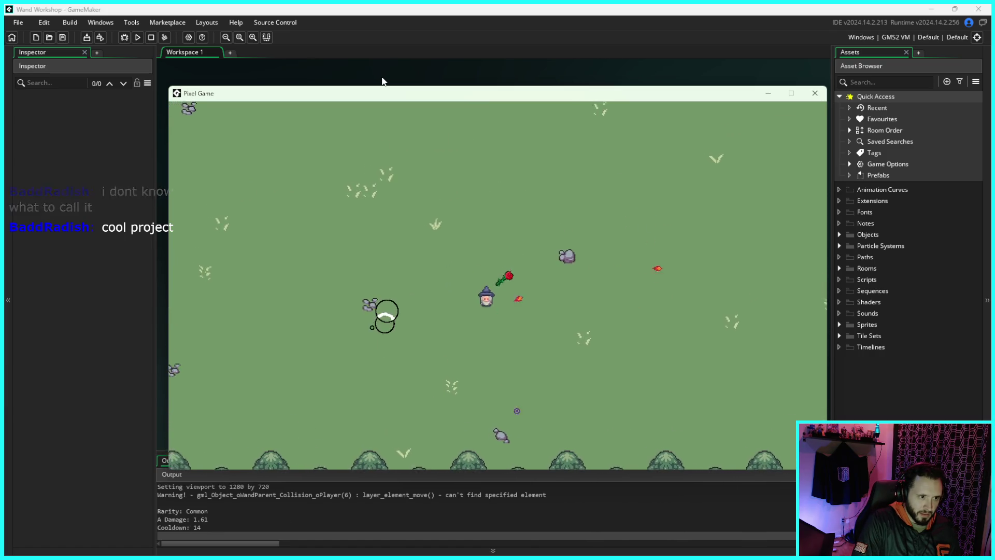
# Step: Kite the enemy swarm, moving the wizard up, down and left around the field
pyautogui.press('s')
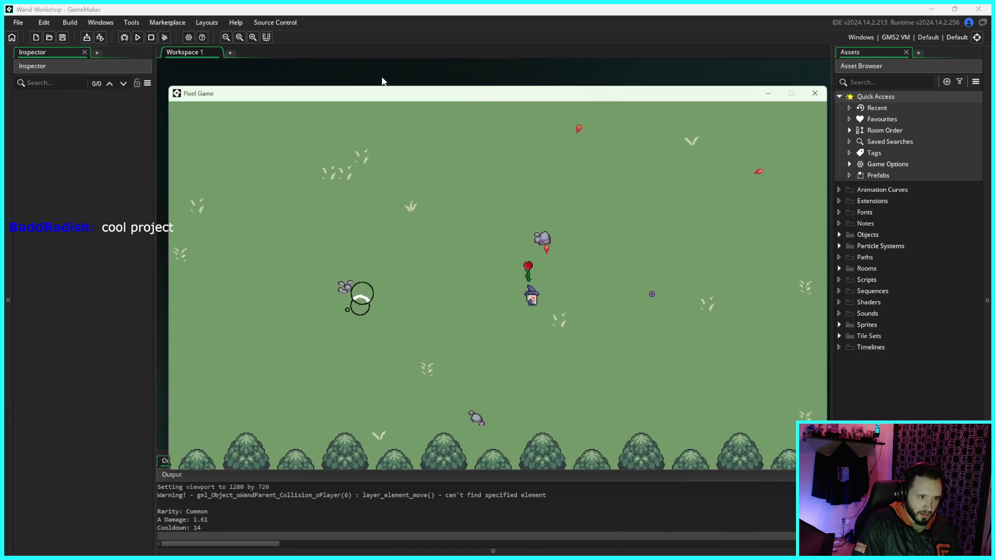
pyautogui.press('s')
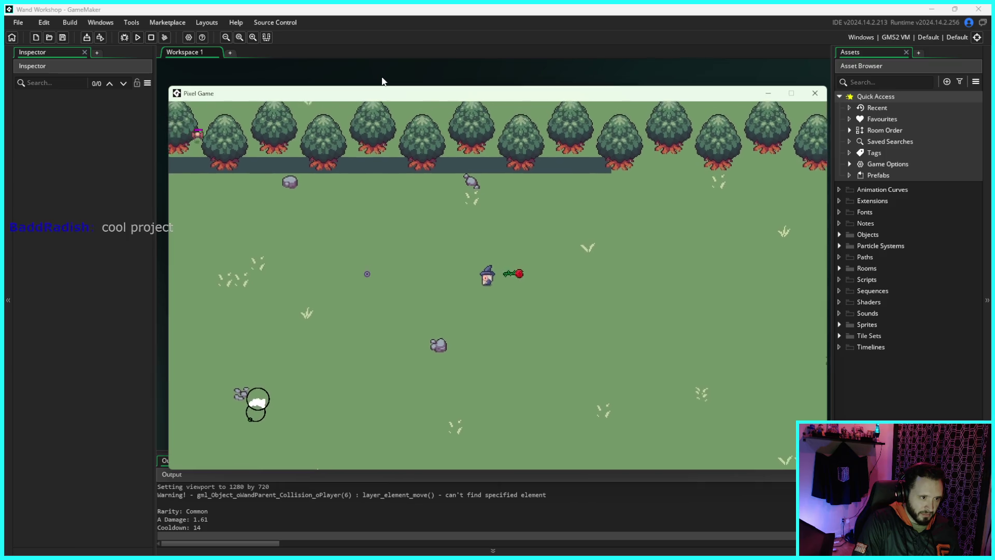
pyautogui.press('s')
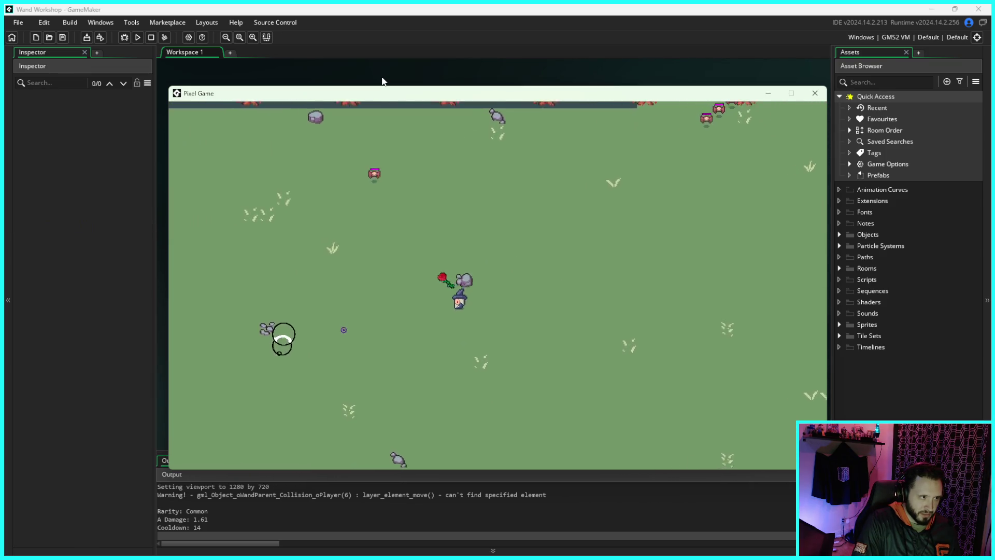
pyautogui.press('w')
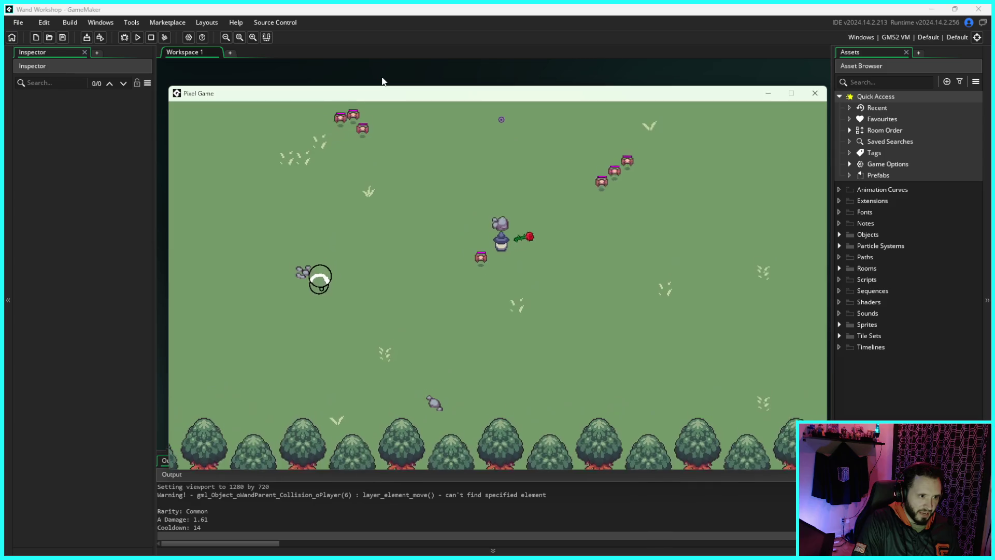
pyautogui.press('s')
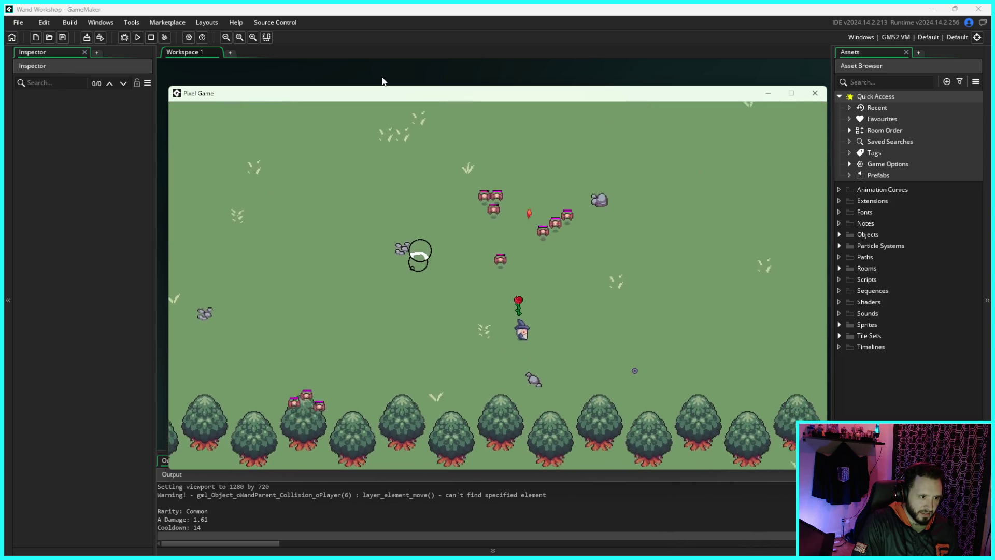
pyautogui.press('w')
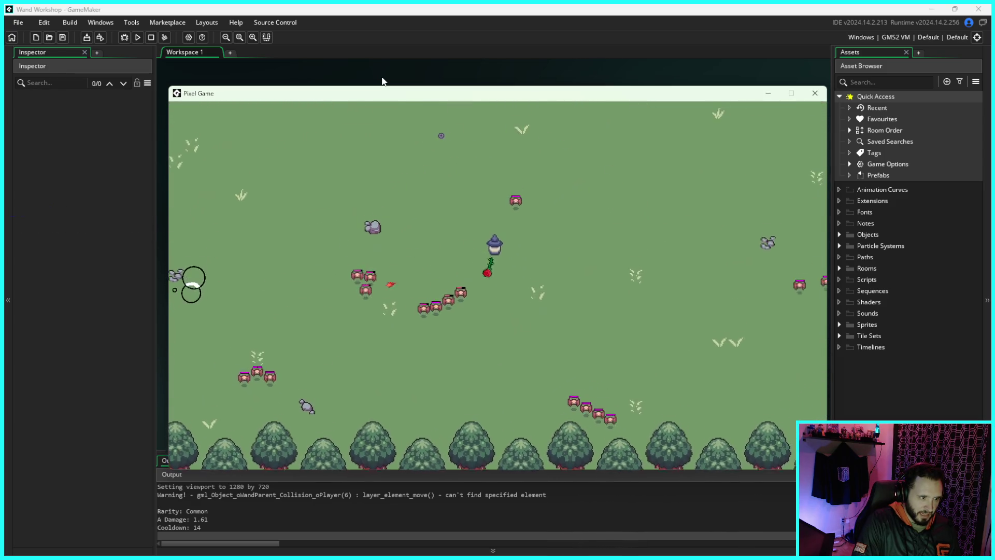
pyautogui.press('a')
pyautogui.press('s')
pyautogui.press('s')
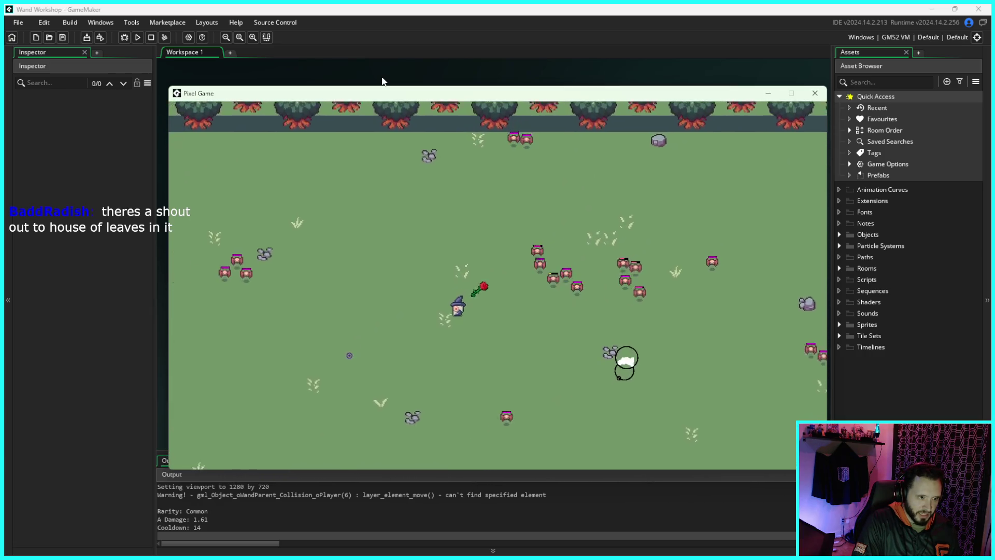
pyautogui.press('w')
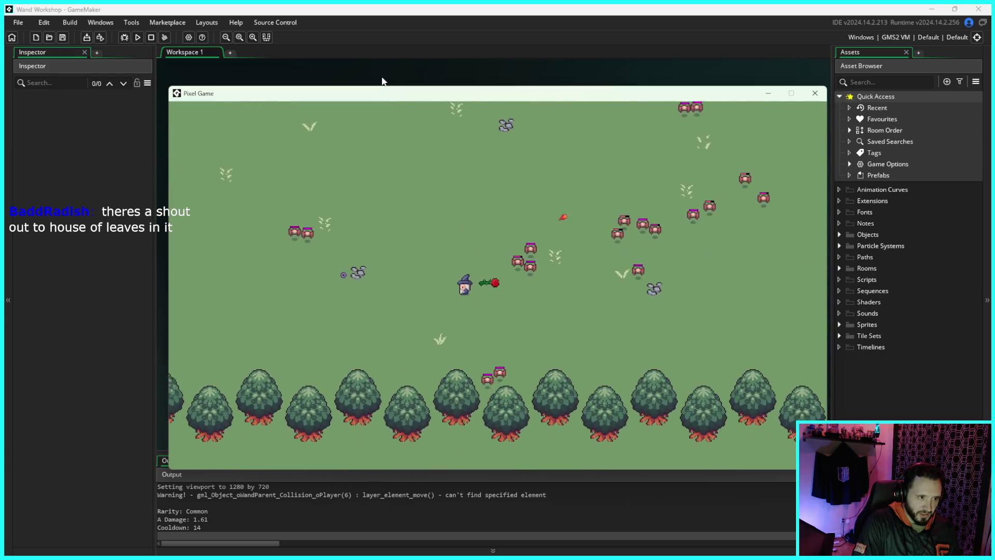
pyautogui.press('w')
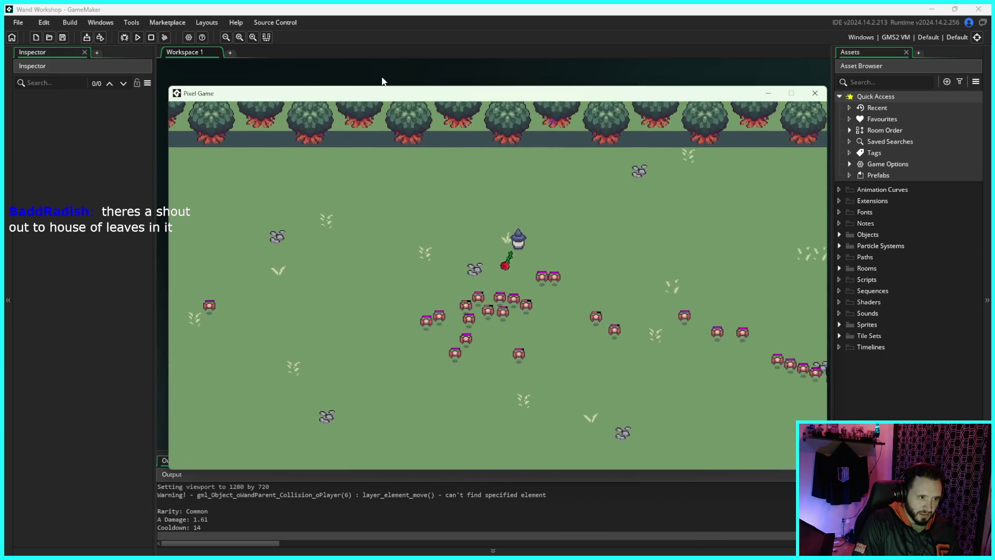
pyautogui.press('s')
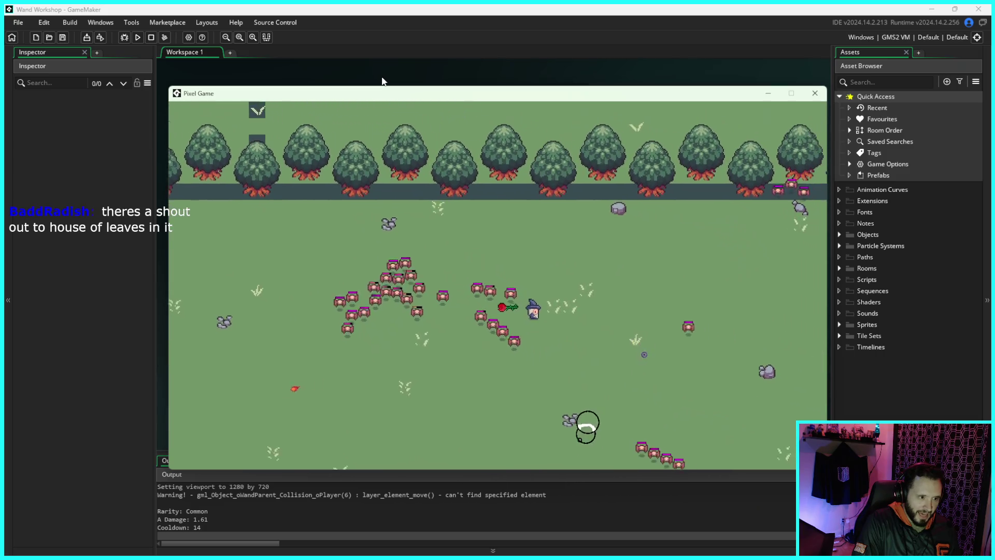
pyautogui.press('a')
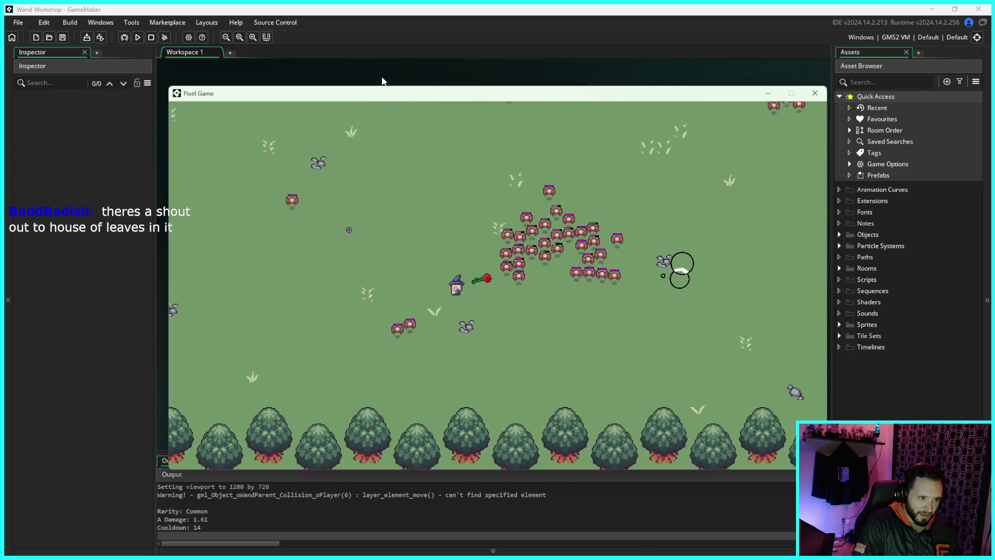
pyautogui.press('a')
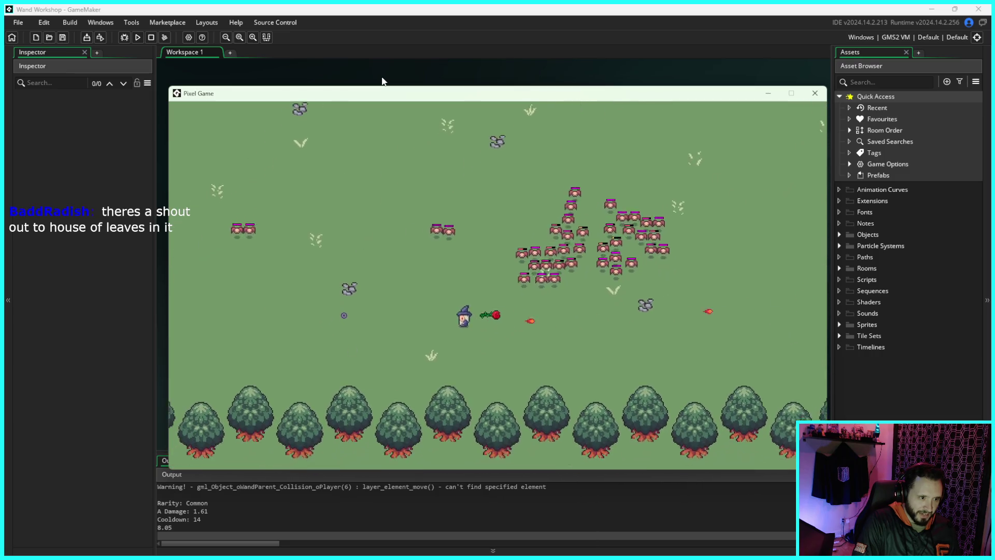
pyautogui.press('w')
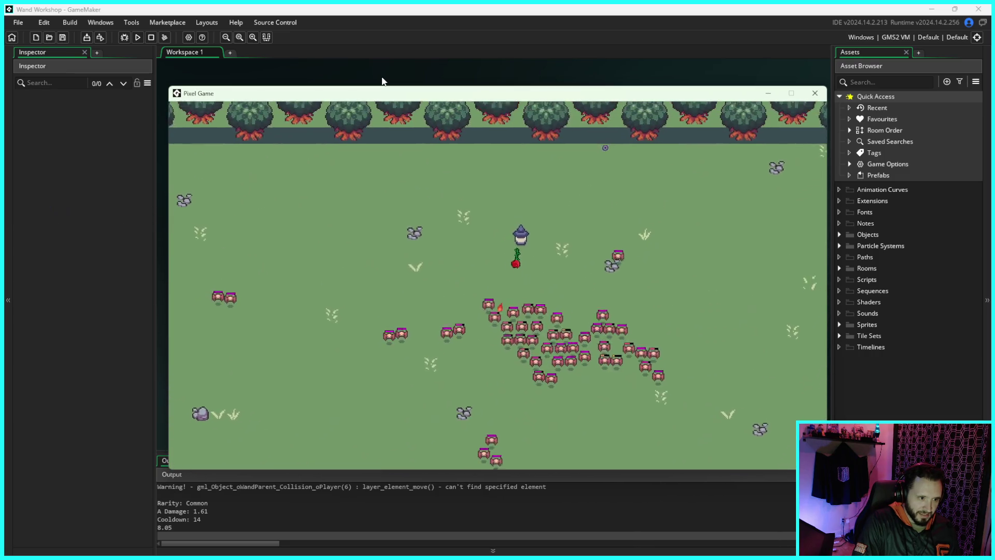
# Step: Walk the wizard north and south a few more times, then quit the game with Escape
pyautogui.press('s')
pyautogui.press('s')
pyautogui.press('w')
pyautogui.press('s')
pyautogui.press('w')
pyautogui.press('s')
pyautogui.press('w')
pyautogui.press('w')
pyautogui.press('s')
pyautogui.press('s')
pyautogui.press('w')
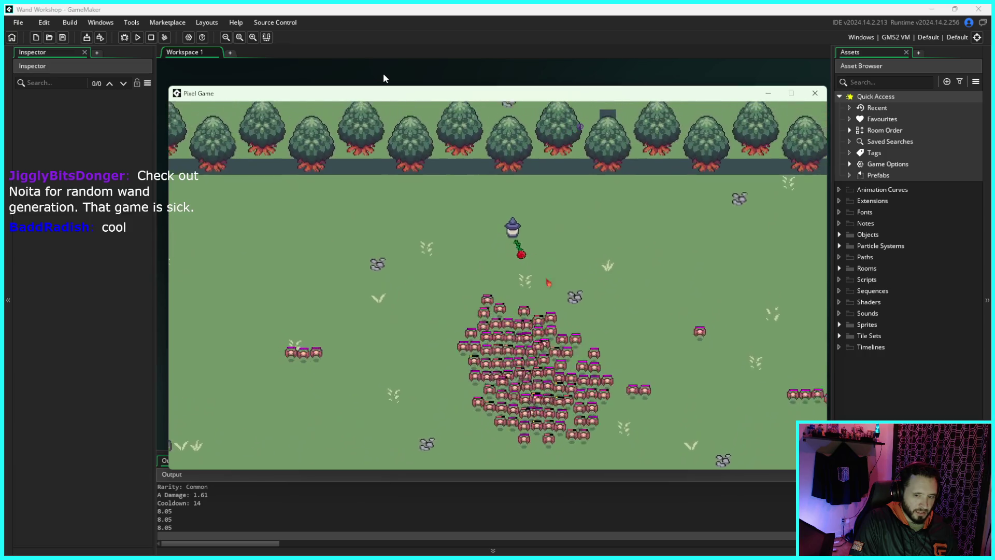
pyautogui.press('w')
pyautogui.press('d')
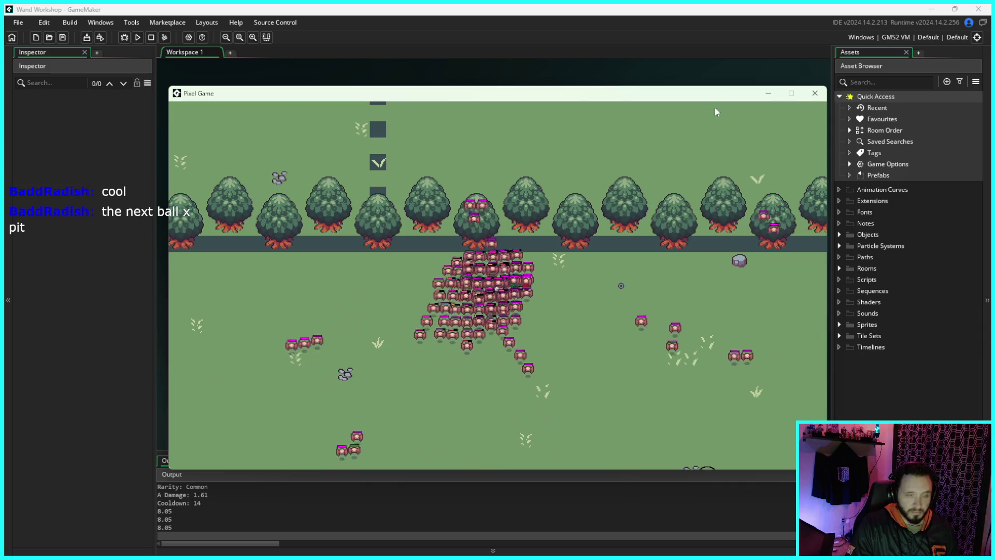
pyautogui.press('Escape')
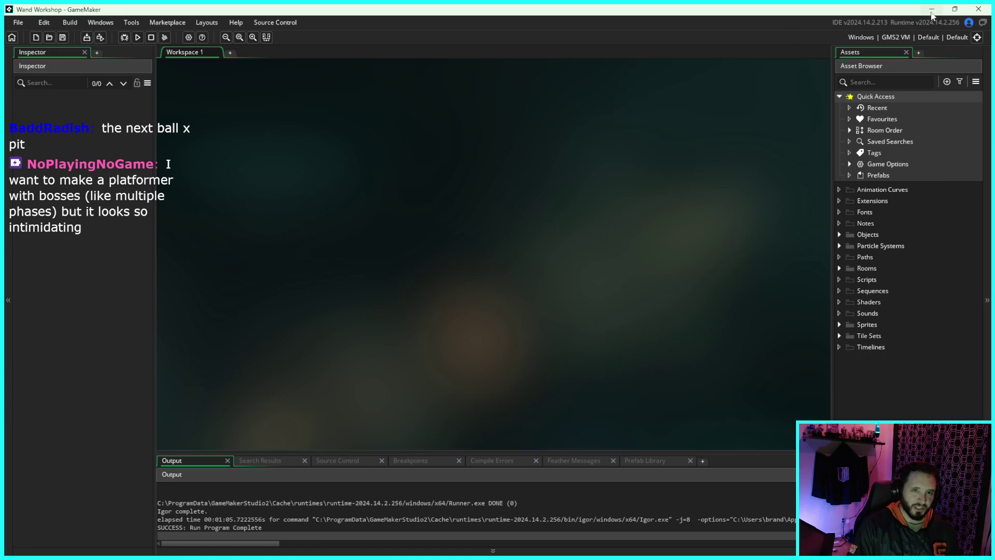
# Step: Exit Wand Workshop, close File Explorer, and open Zombie Palooza from Recent Projects
pyautogui.click(977, 9)
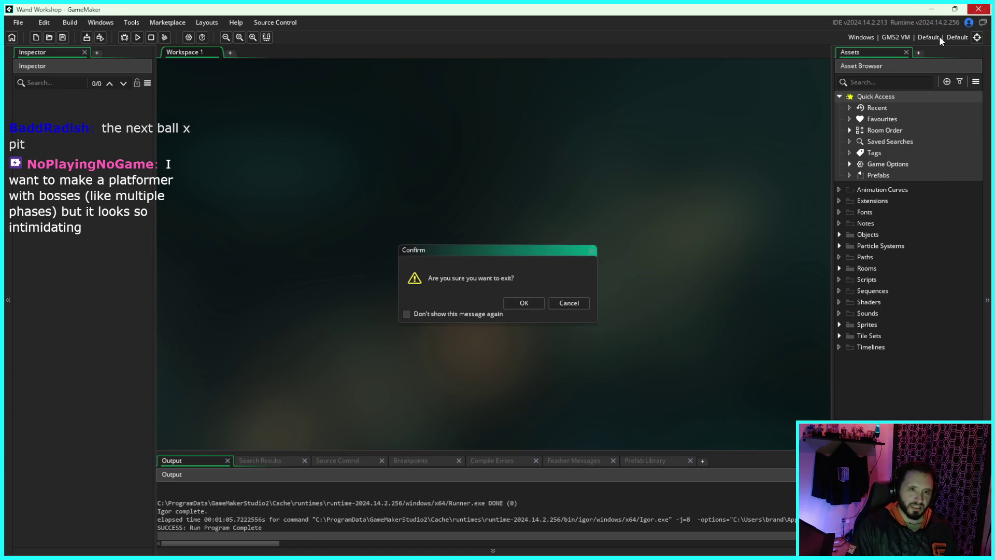
pyautogui.click(524, 303)
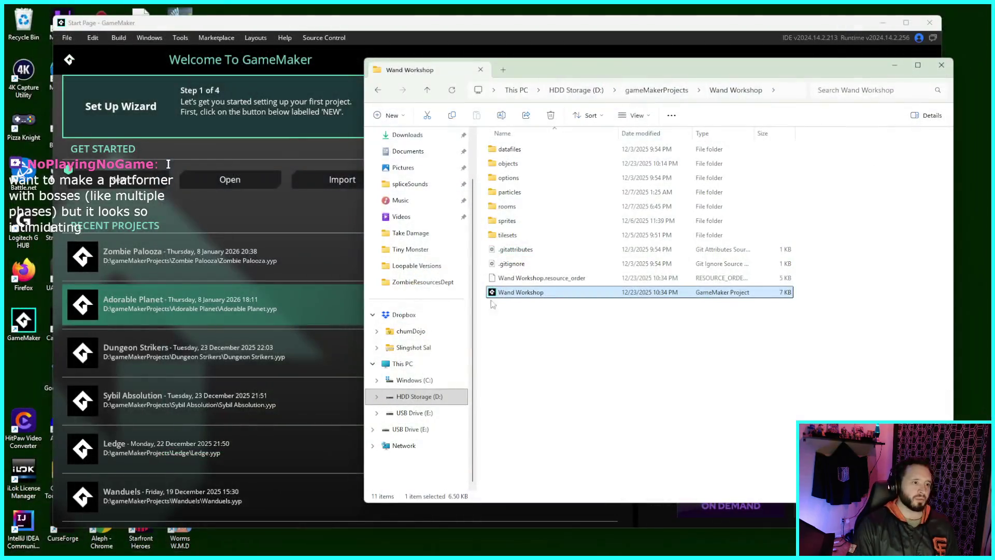
pyautogui.click(941, 65)
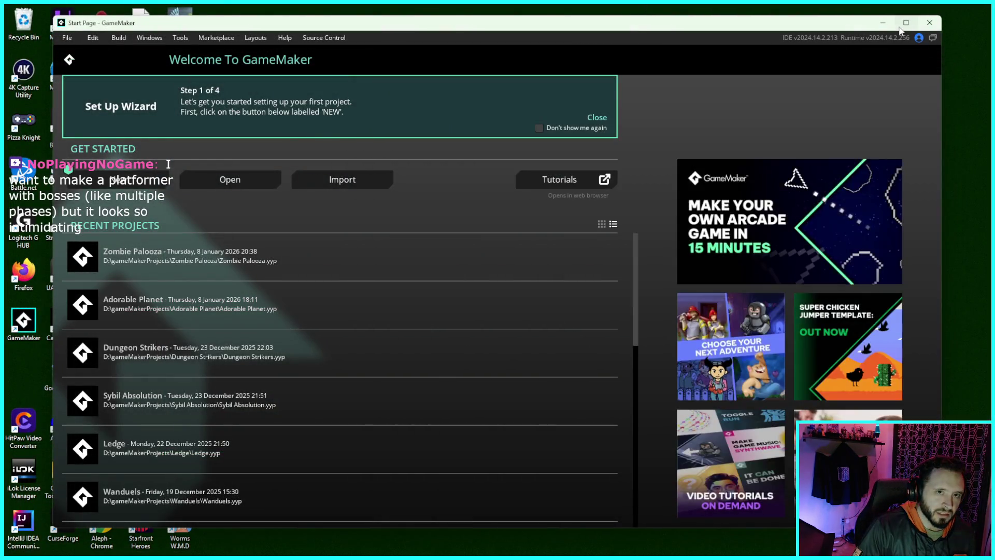
pyautogui.click(906, 23)
pyautogui.click(192, 256)
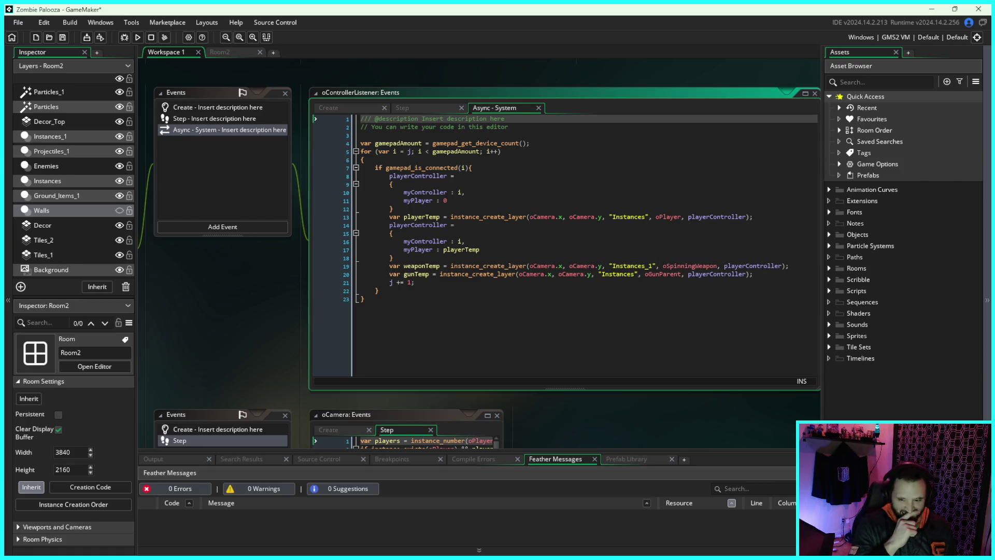
# Step: Look over oControllerListener's gamepad-spawning code, then build and run Zombie Palooza
pyautogui.moveTo(702, 262)
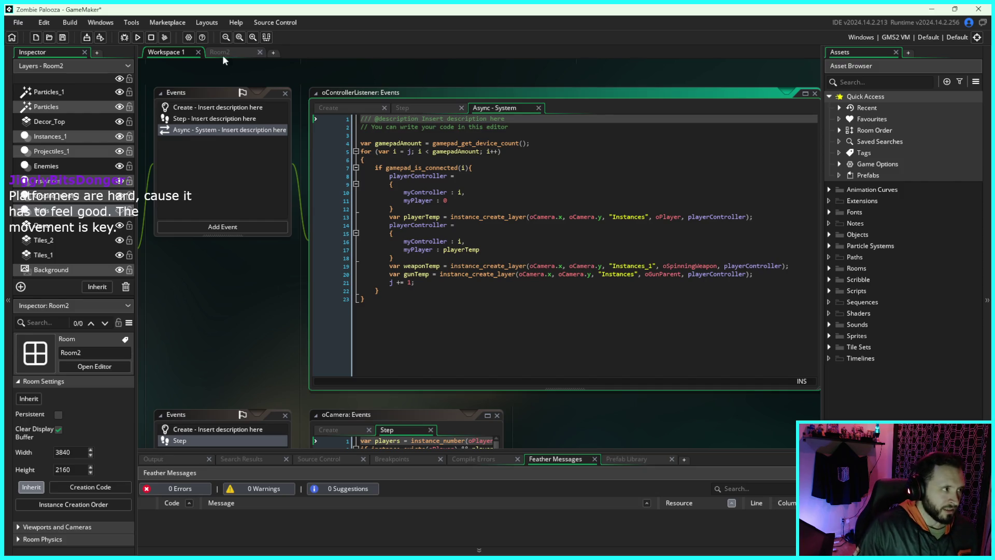
pyautogui.click(137, 39)
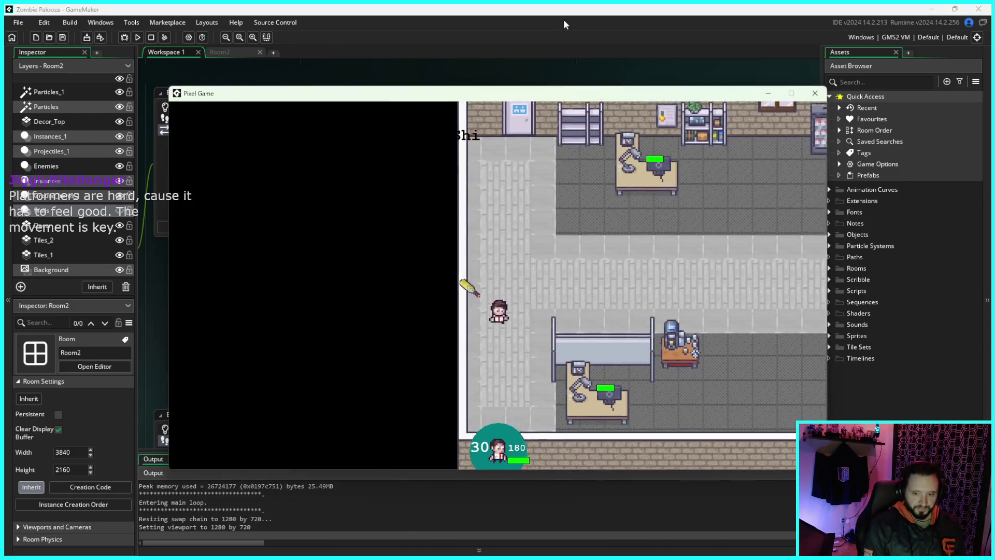
# Step: Grab the gun and walk the player around the office desks toward the vending machines
pyautogui.press('d')
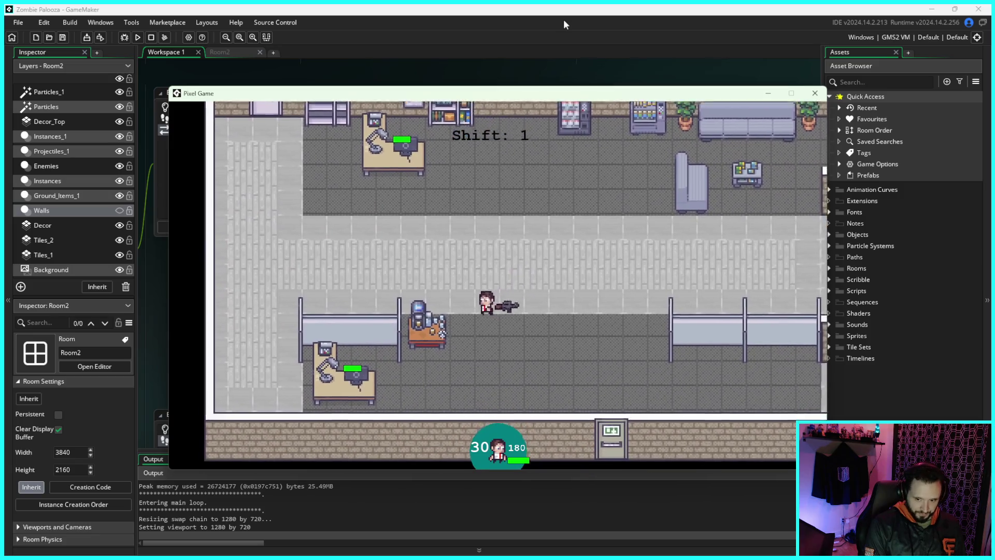
pyautogui.press('a')
pyautogui.press('w')
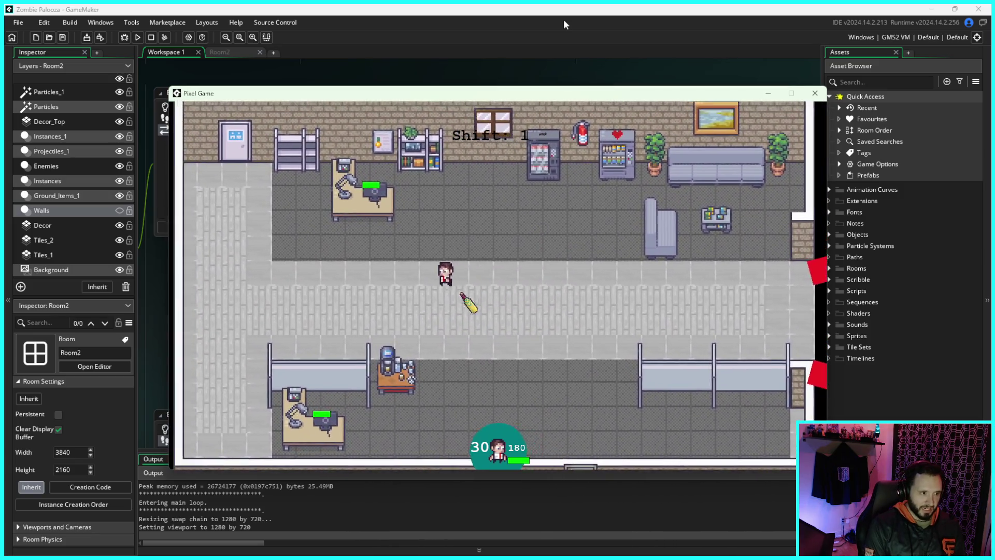
pyautogui.press('s')
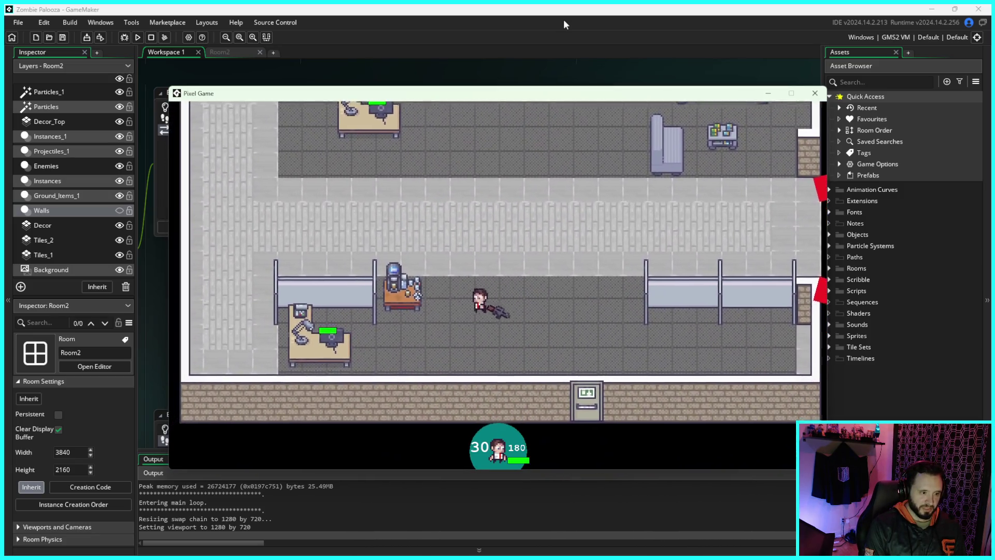
pyautogui.press('d')
pyautogui.press('w')
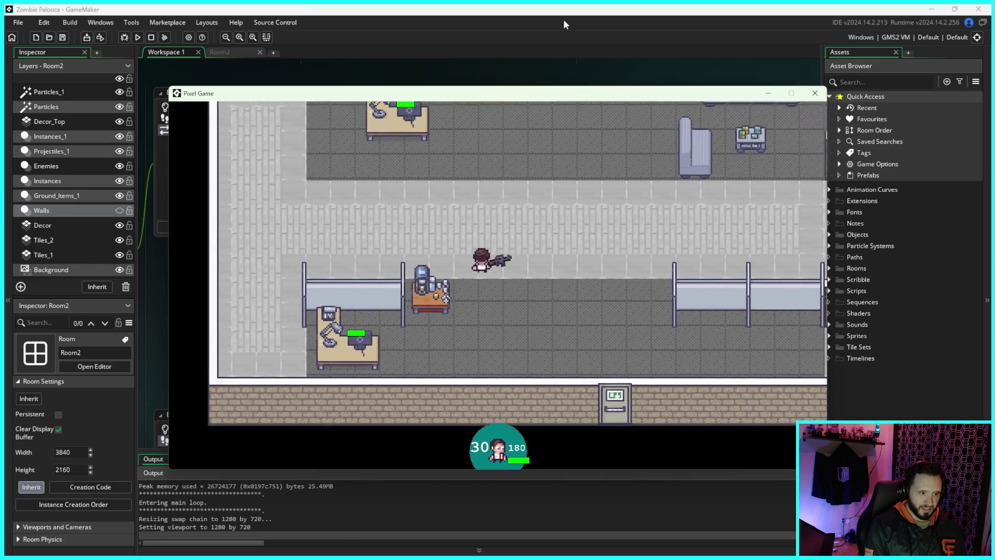
pyautogui.press('s')
pyautogui.press('a')
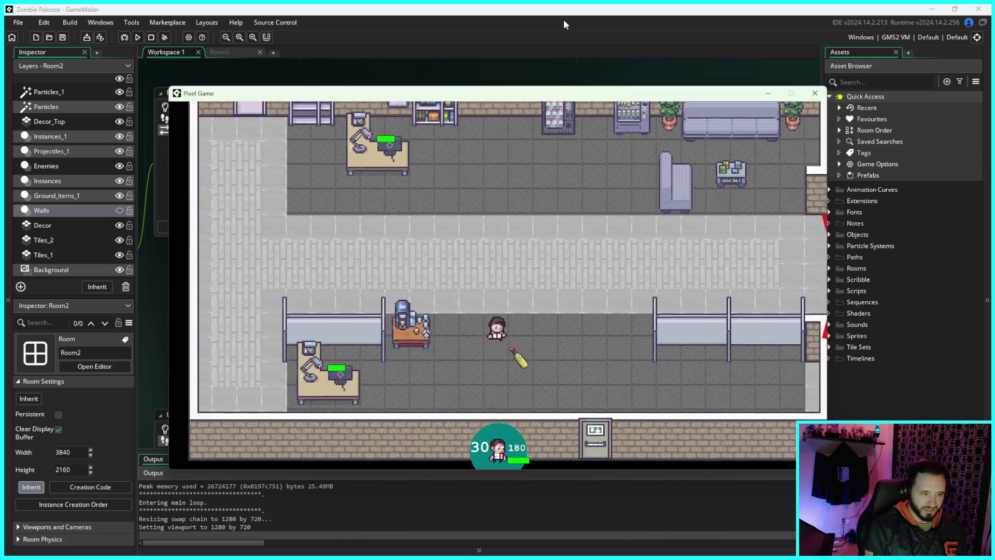
pyautogui.press('w')
pyautogui.press('d')
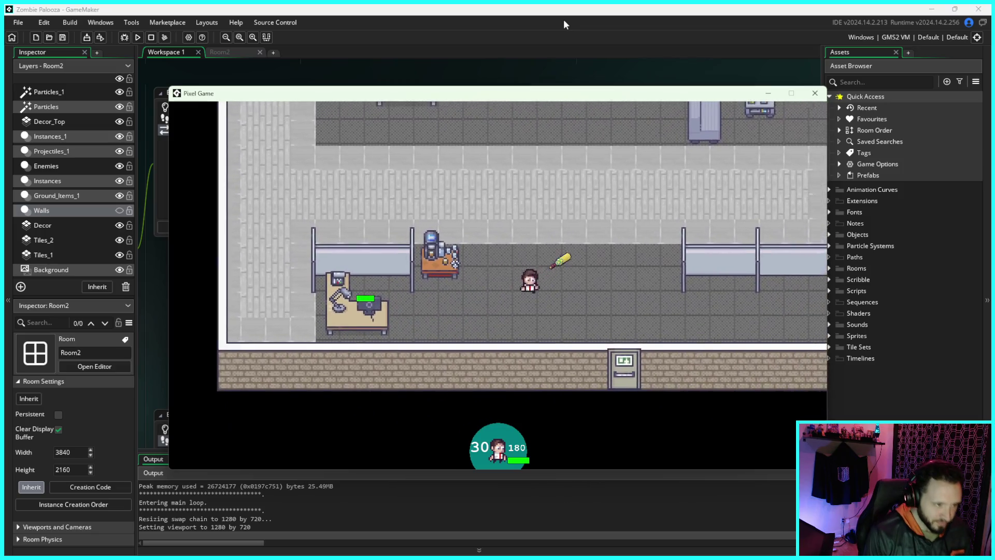
pyautogui.press('w')
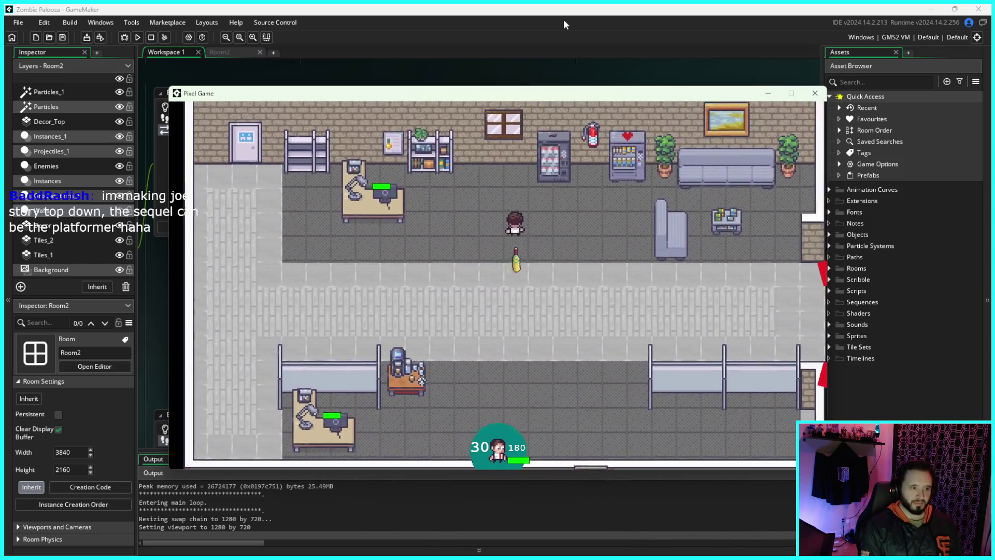
# Step: Fight zombies through the hallway and lower and upper rooms, then close the game window
pyautogui.press('s')
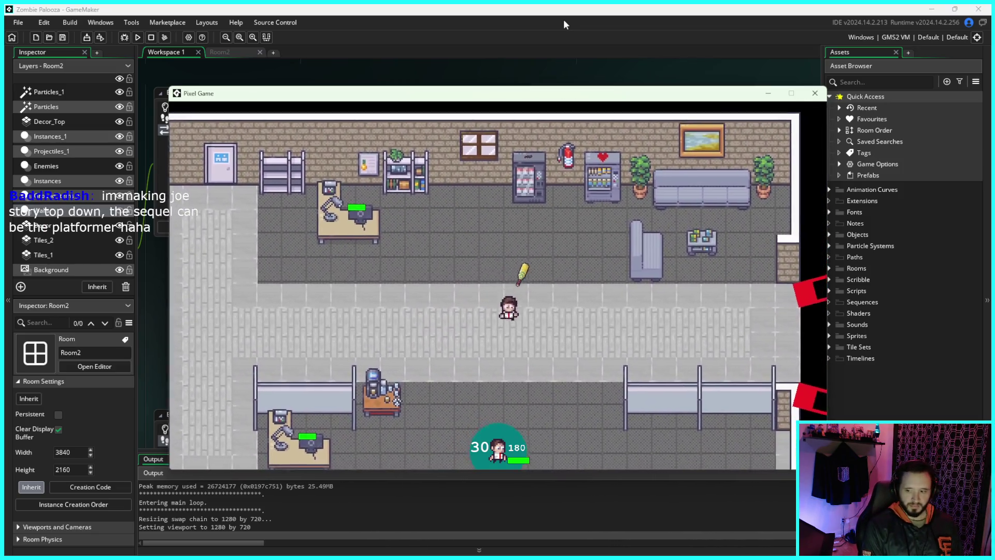
pyautogui.press('a')
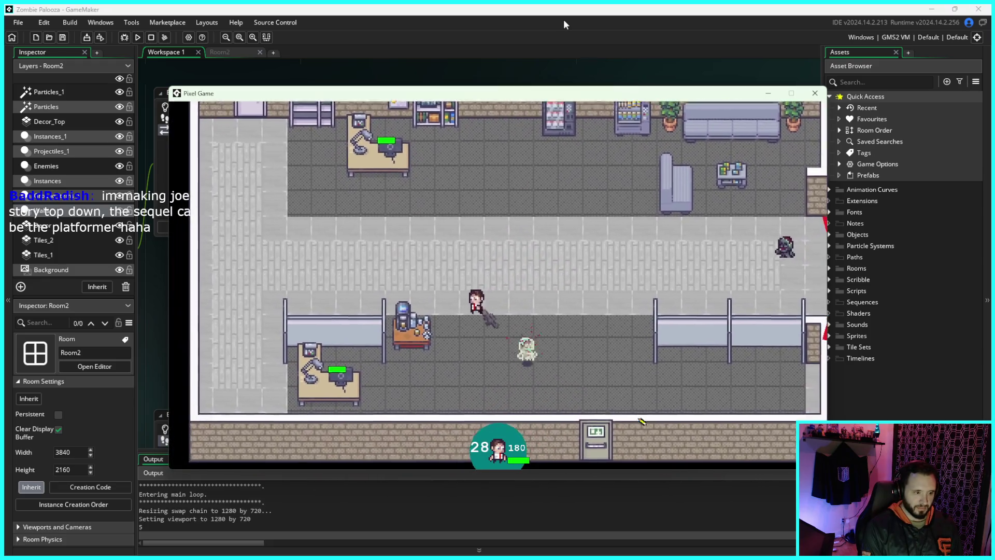
pyautogui.press('d')
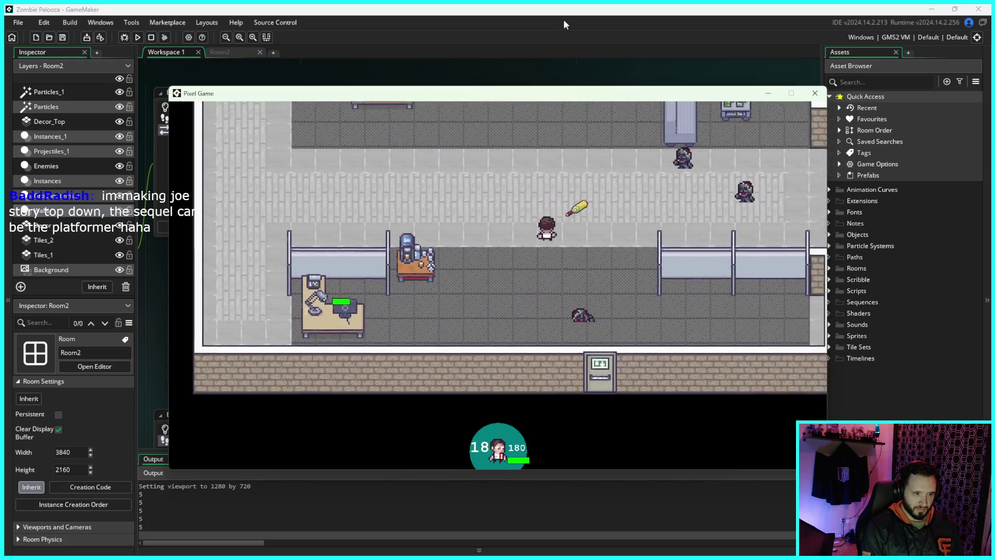
pyautogui.press('s')
pyautogui.press('a')
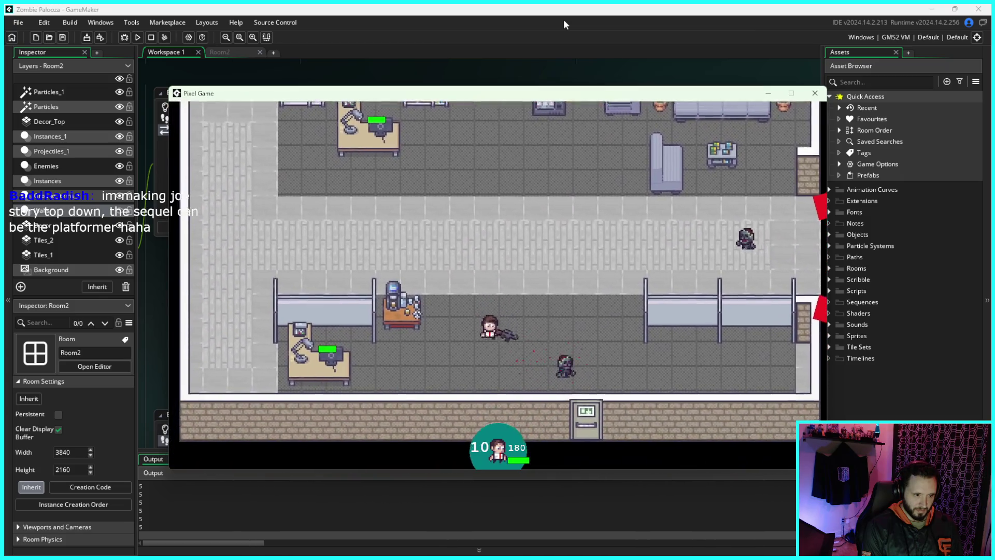
pyautogui.press('d')
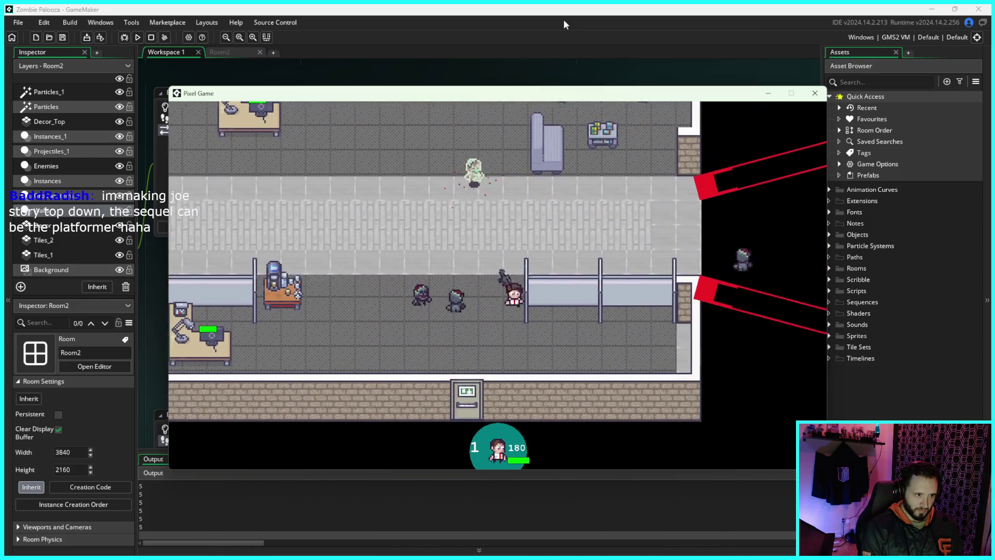
pyautogui.press('a')
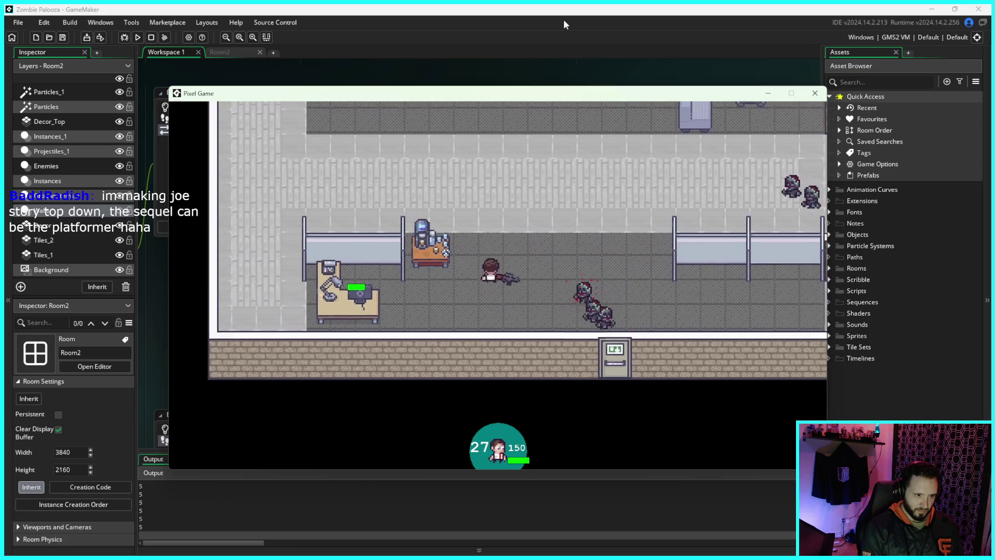
pyautogui.press('w')
pyautogui.press('d')
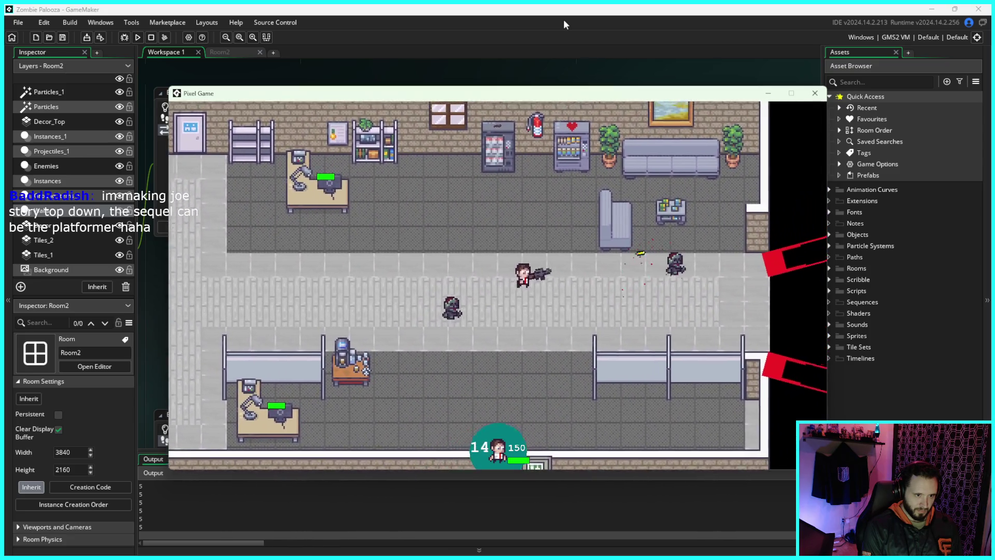
pyautogui.press('s')
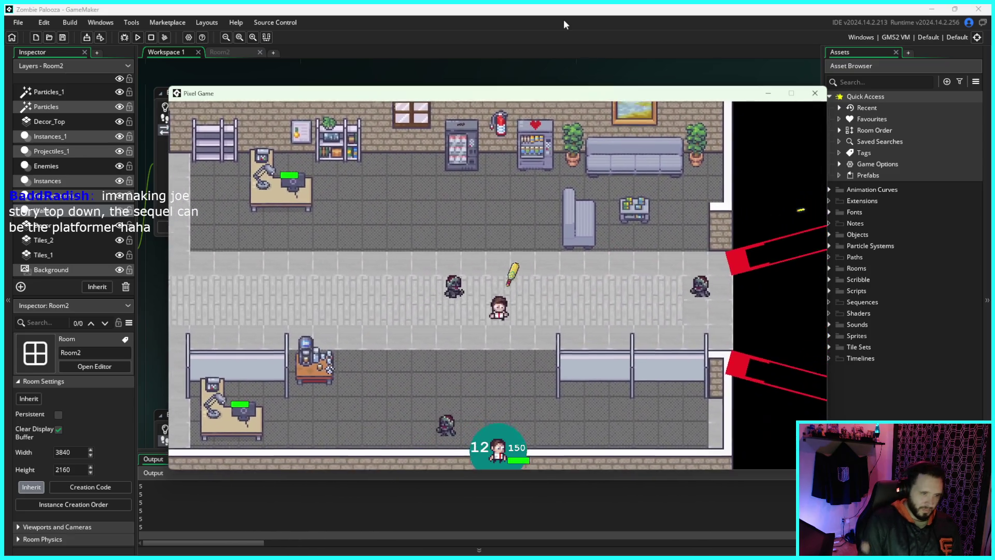
pyautogui.press('a')
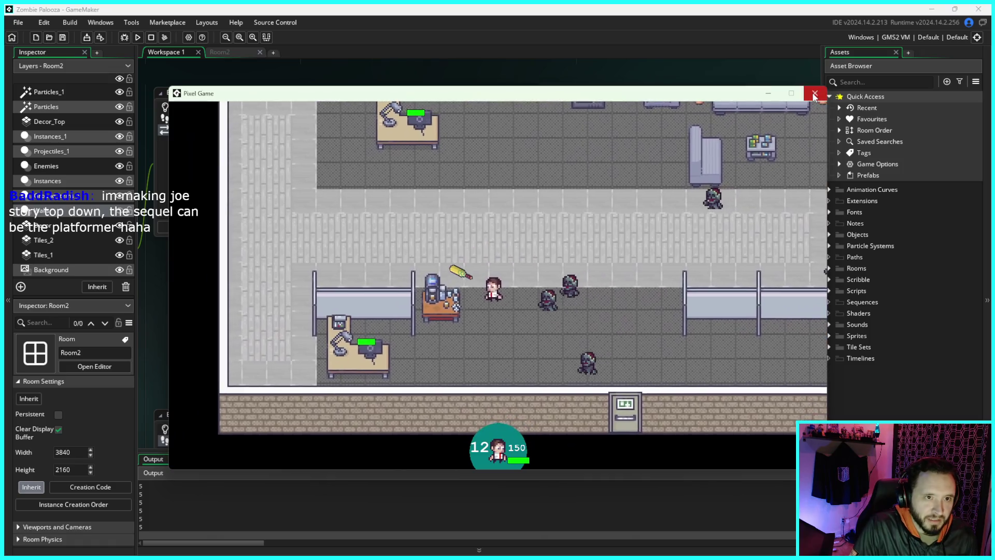
pyautogui.click(814, 94)
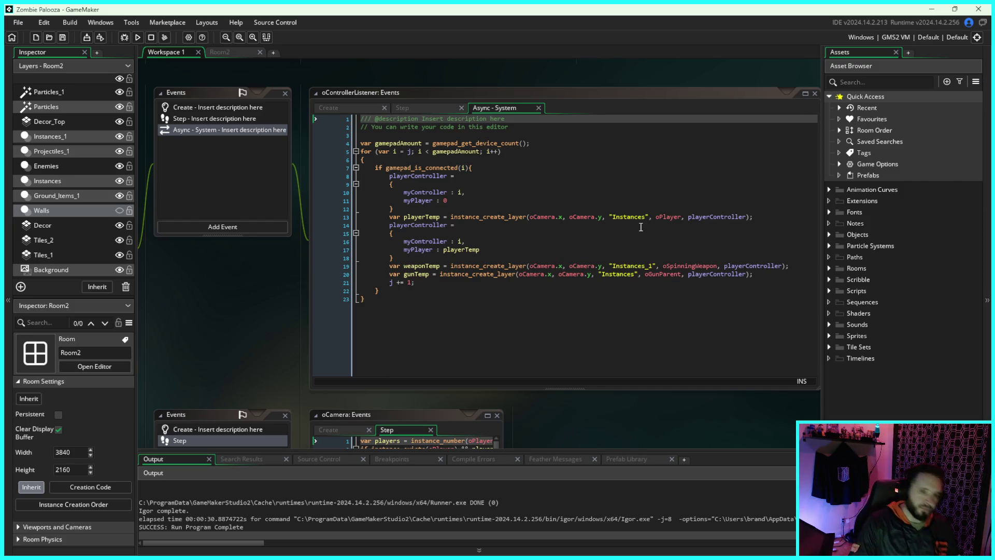
# Step: Expand Objects > oZombies and select oEnemyOffice to view its sprite and properties
pyautogui.click(829, 235)
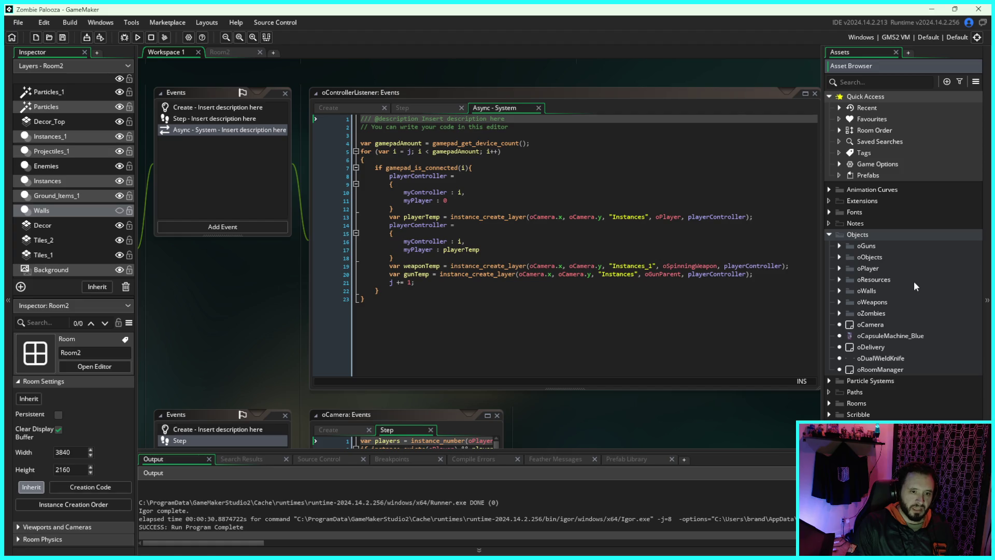
pyautogui.click(840, 312)
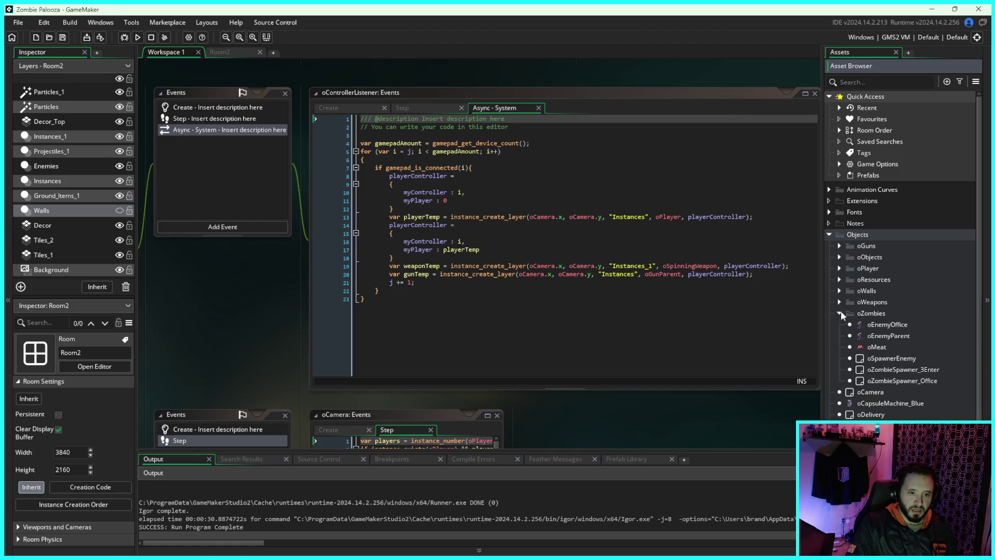
pyautogui.click(893, 326)
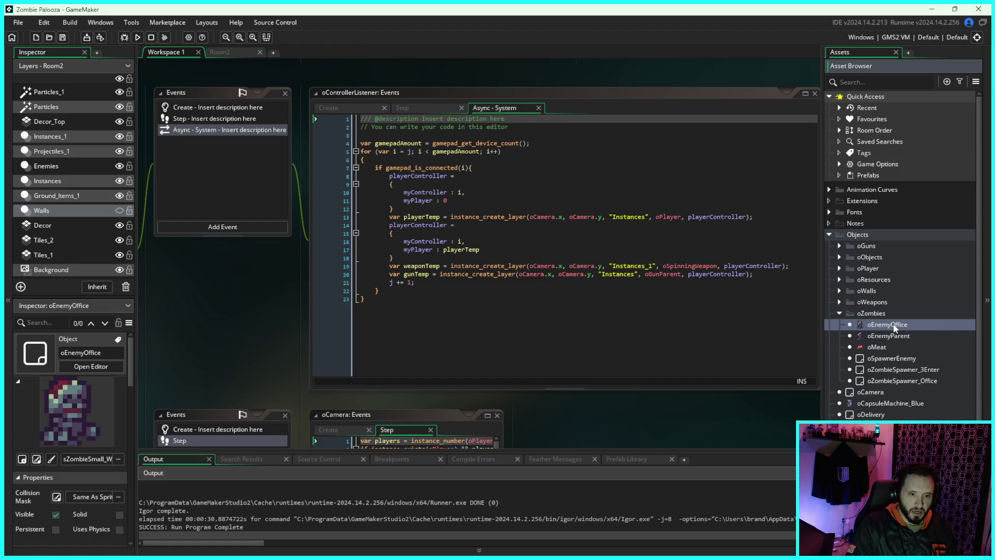
# Step: Open oEnemyOffice's Step event and inspect the event_user(myState) call
pyautogui.doubleClick(894, 327)
pyautogui.moveTo(618, 72); pyautogui.dragTo(507, 103)
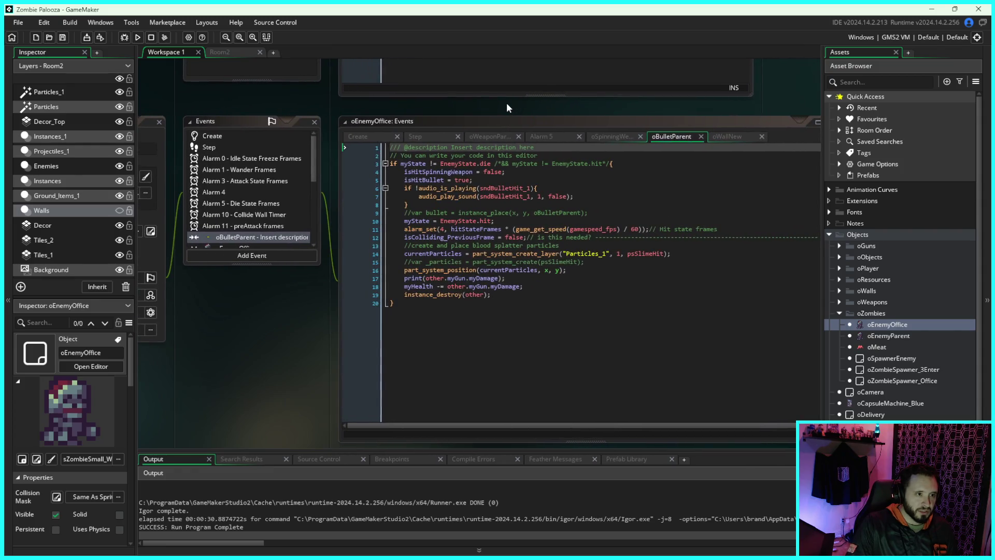
pyautogui.click(413, 137)
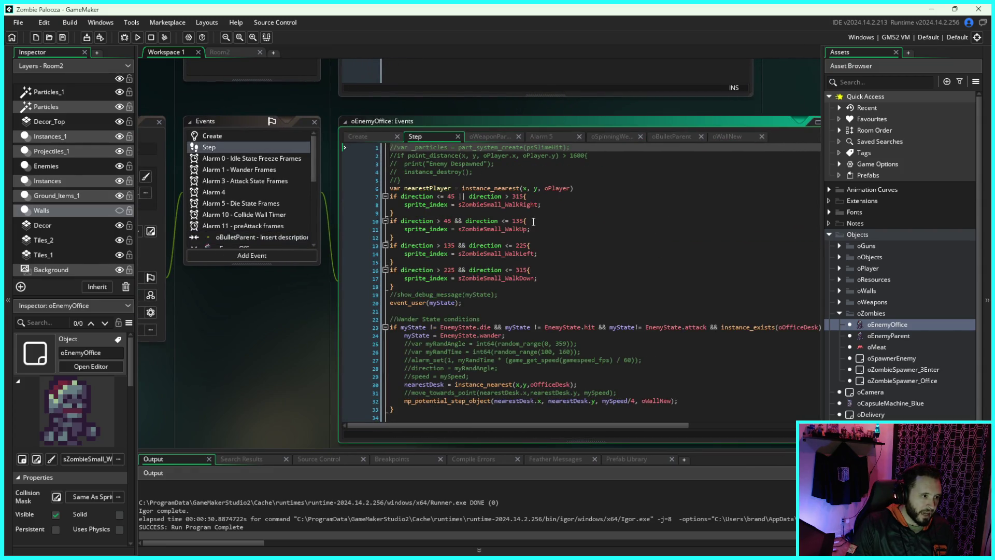
pyautogui.scroll(-3, 534, 222)
pyautogui.click(416, 241)
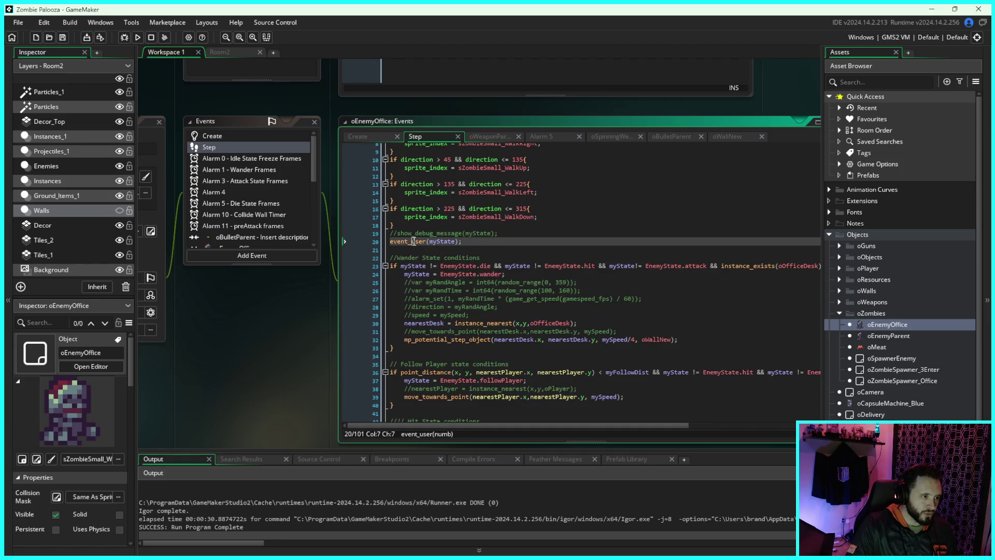
pyautogui.click(458, 249)
# Step: Scroll through the state code down to the attack state's move_towards_point line
pyautogui.scroll(-1, 458, 248)
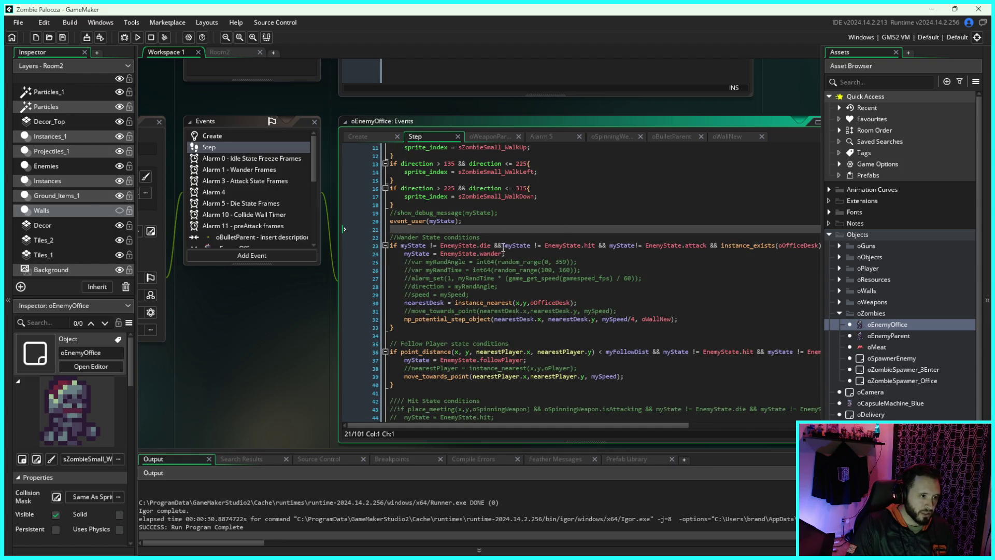
pyautogui.scroll(-2, 506, 248)
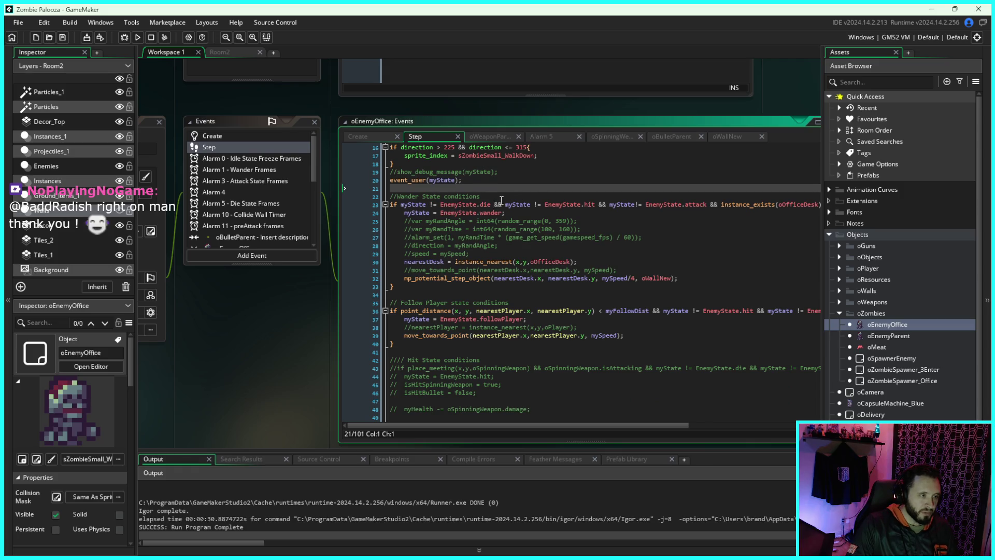
pyautogui.scroll(-4, 455, 238)
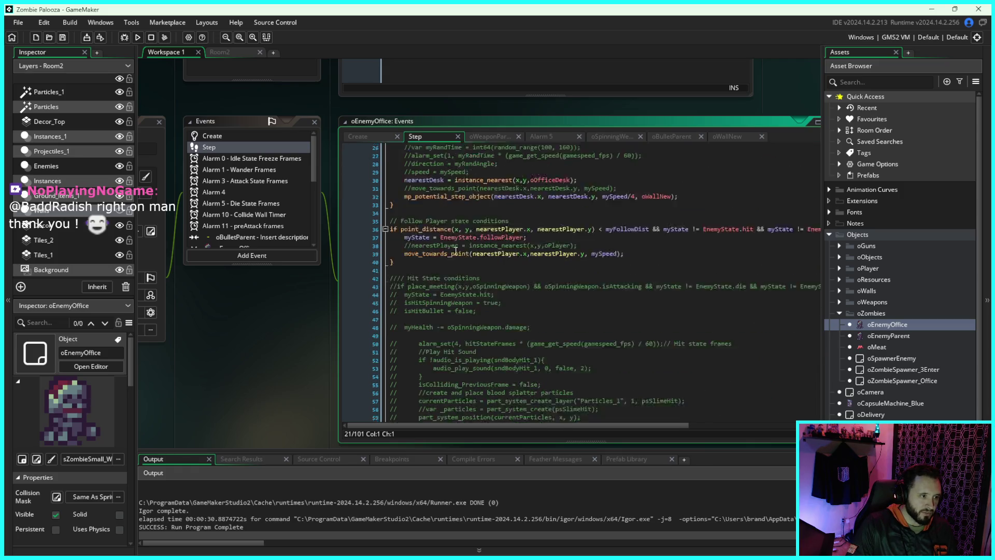
pyautogui.scroll(-4, 456, 251)
pyautogui.scroll(-2, 472, 311)
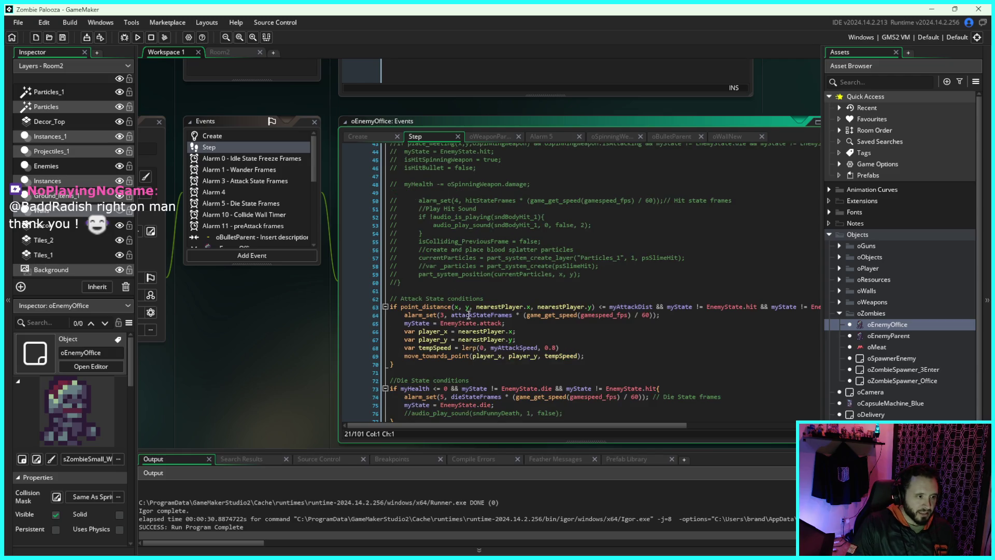
pyautogui.scroll(-3, 475, 319)
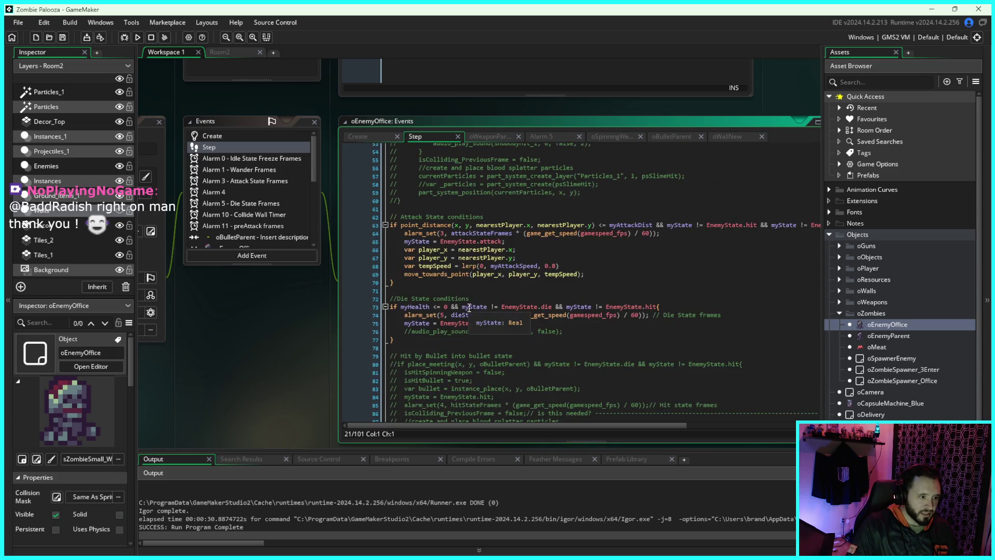
pyautogui.click(625, 276)
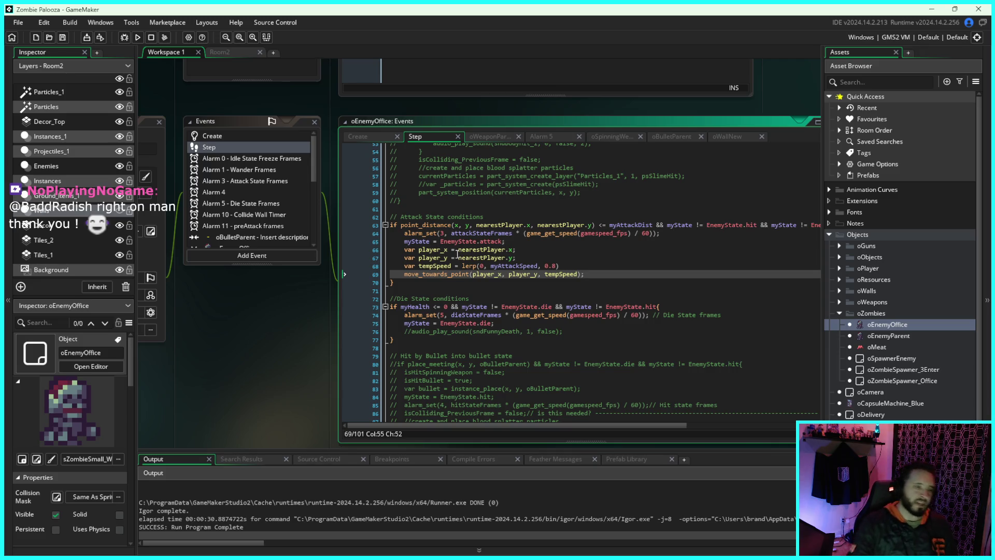
# Step: Check the die state assignment, scroll back to the top, and switch to Room2
pyautogui.moveTo(544, 107)
pyautogui.mouseDown()
pyautogui.moveTo(504, 107)
pyautogui.moveTo(503, 95)
pyautogui.mouseUp()
pyautogui.scroll(-1, 433, 278)
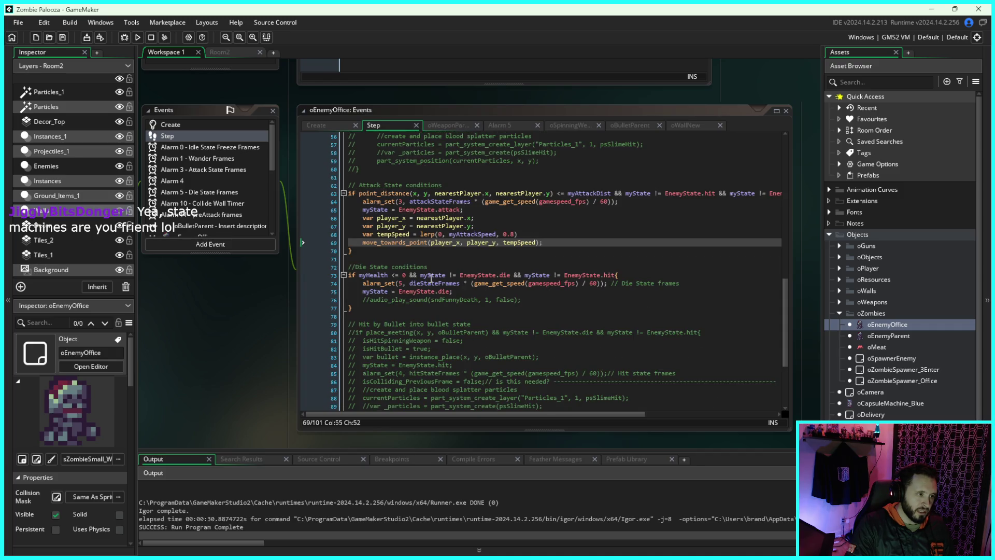
pyautogui.click(524, 293)
pyautogui.scroll(-5, 520, 296)
pyautogui.scroll(5, 519, 300)
pyautogui.scroll(4, 520, 300)
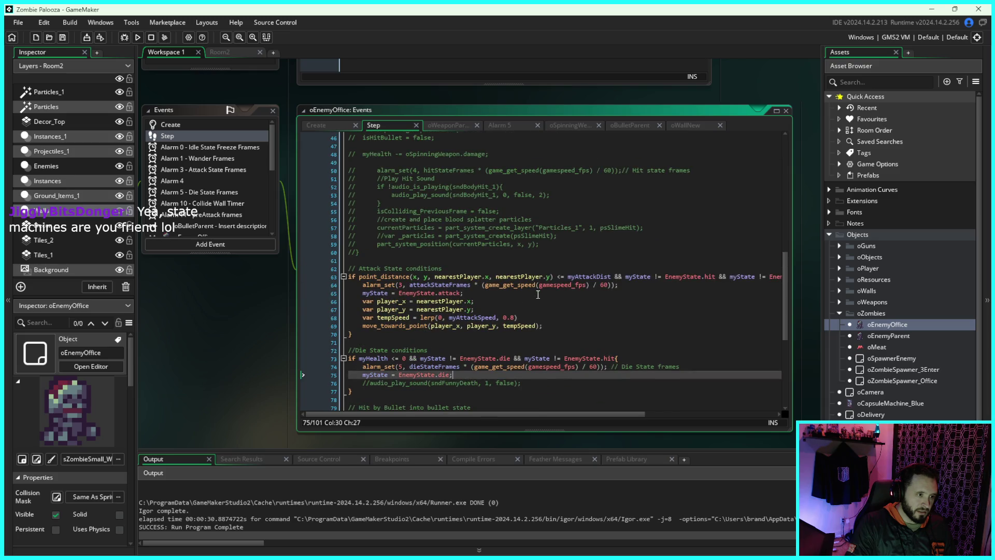
pyautogui.scroll(15, 559, 290)
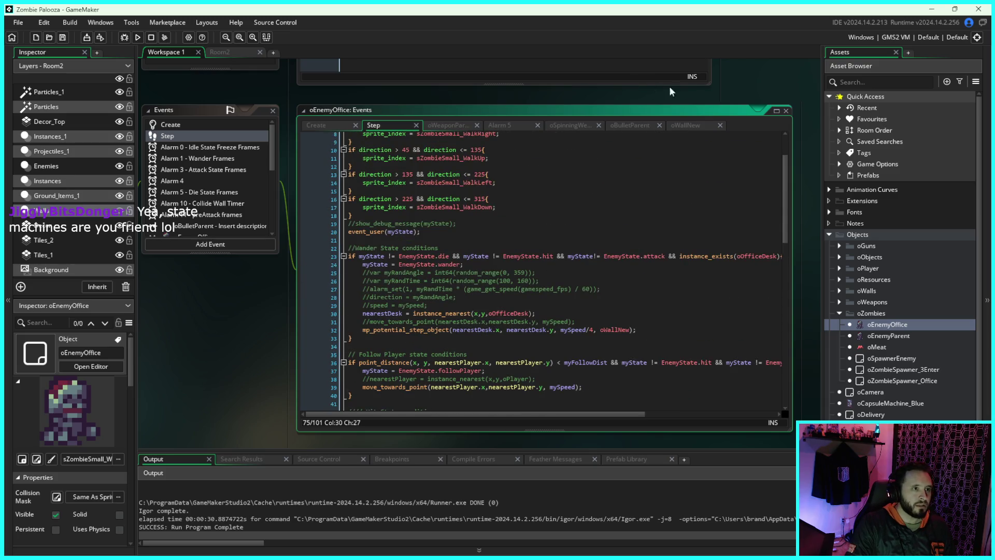
pyautogui.scroll(3, 704, 217)
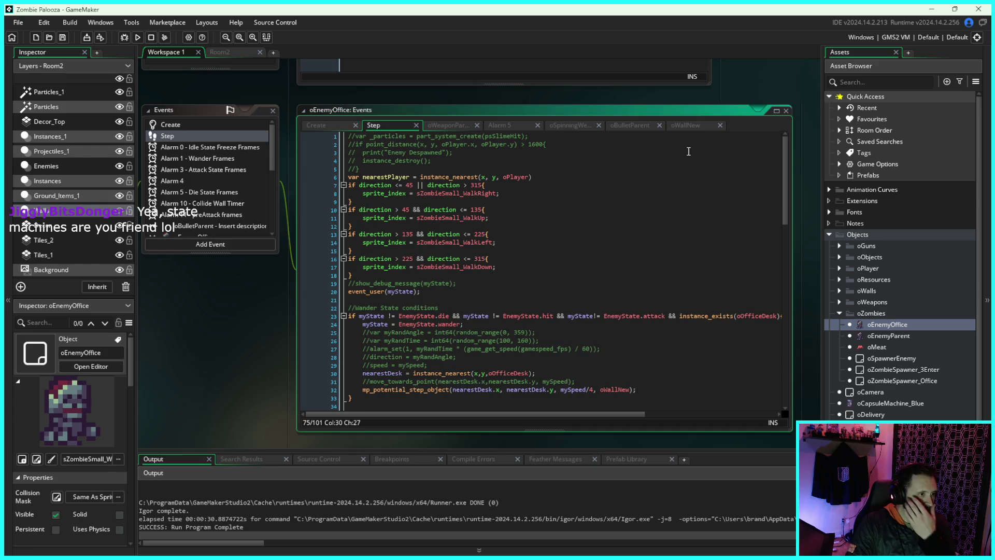
pyautogui.click(239, 55)
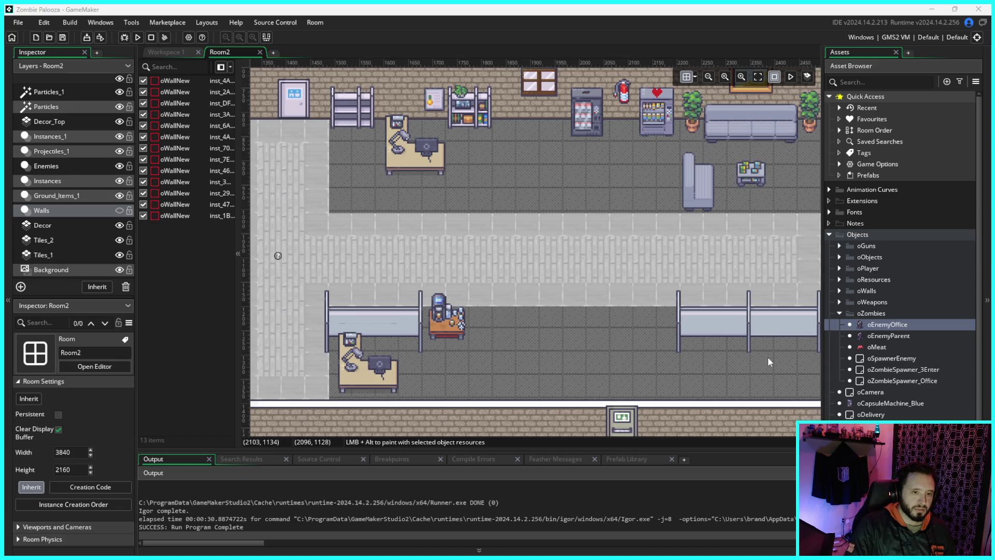
# Step: Select oEnemyOffice and reopen its Step event code in the workspace
pyautogui.click(880, 325)
pyautogui.doubleClick(881, 325)
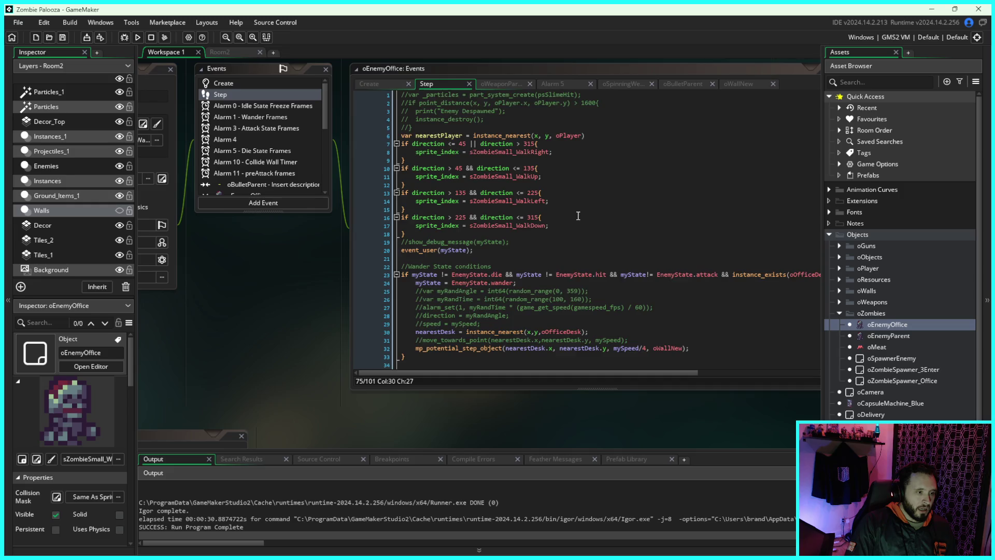
pyautogui.scroll(-3, 441, 259)
pyautogui.moveTo(338, 269); pyautogui.dragTo(250, 286)
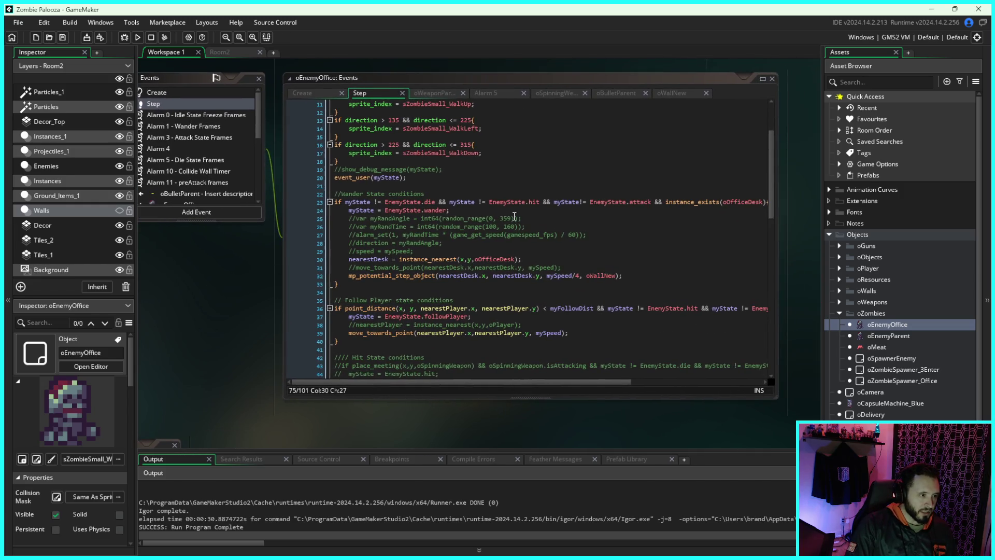
pyautogui.scroll(-5, 533, 203)
pyautogui.scroll(-6, 533, 202)
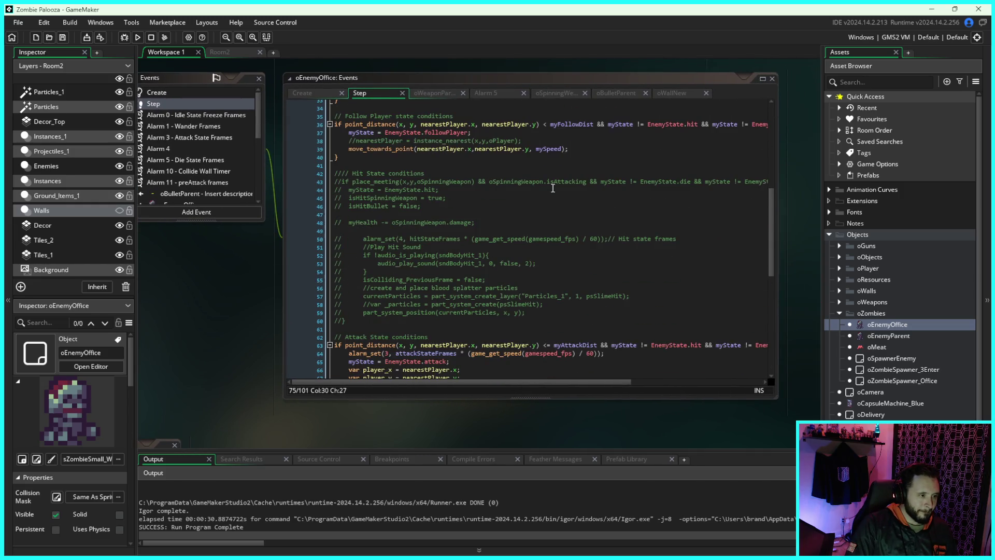
pyautogui.scroll(-8, 558, 185)
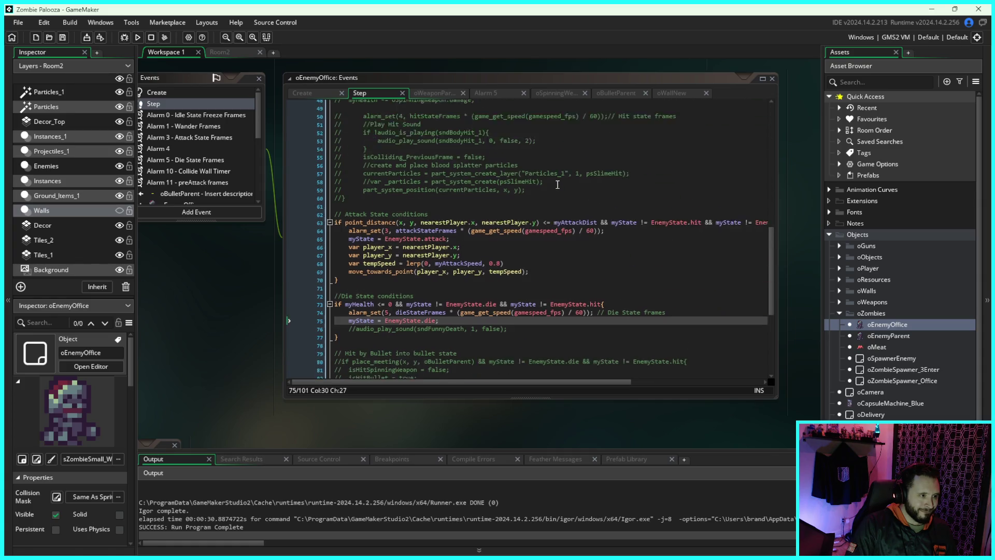
pyautogui.scroll(5, 558, 184)
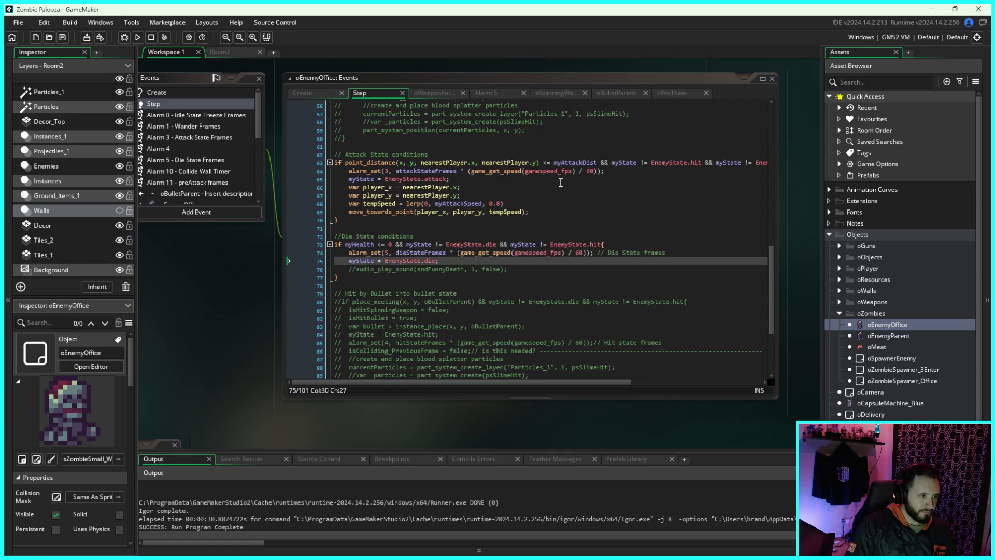
pyautogui.scroll(9, 560, 183)
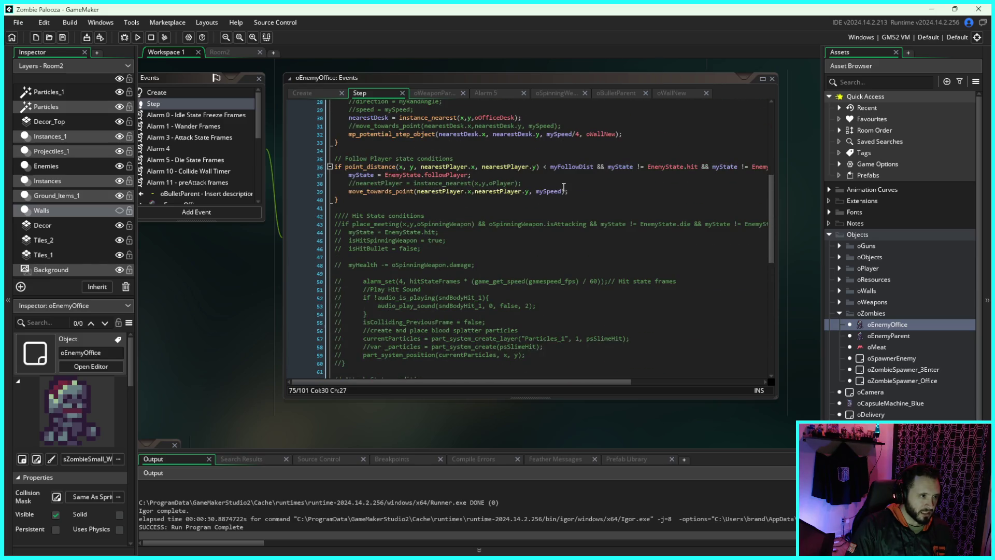
pyautogui.moveTo(204, 266); pyautogui.dragTo(267, 298)
pyautogui.scroll(-3, 290, 198)
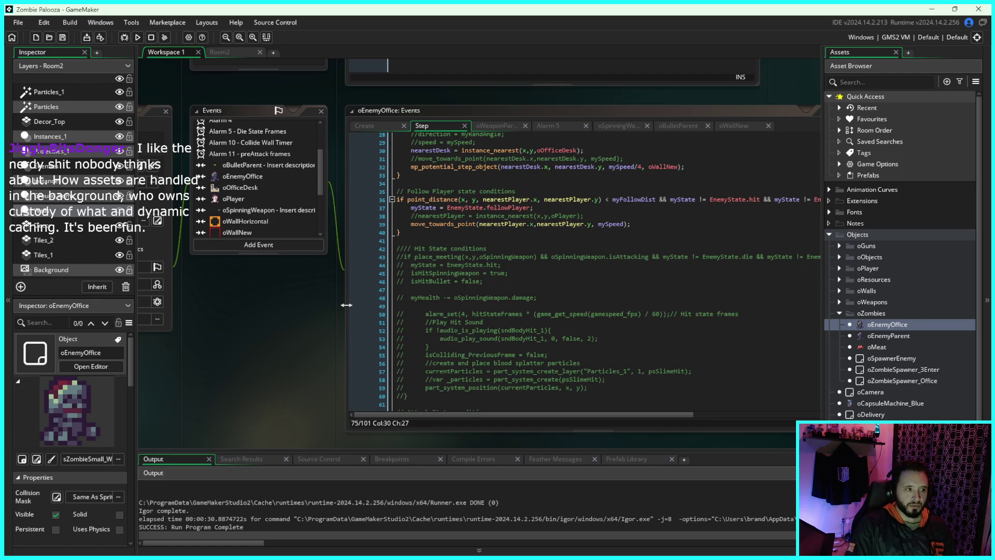
pyautogui.moveTo(326, 311)
pyautogui.mouseDown()
pyautogui.moveTo(272, 352)
pyautogui.moveTo(273, 324)
pyautogui.moveTo(225, 330)
pyautogui.mouseUp()
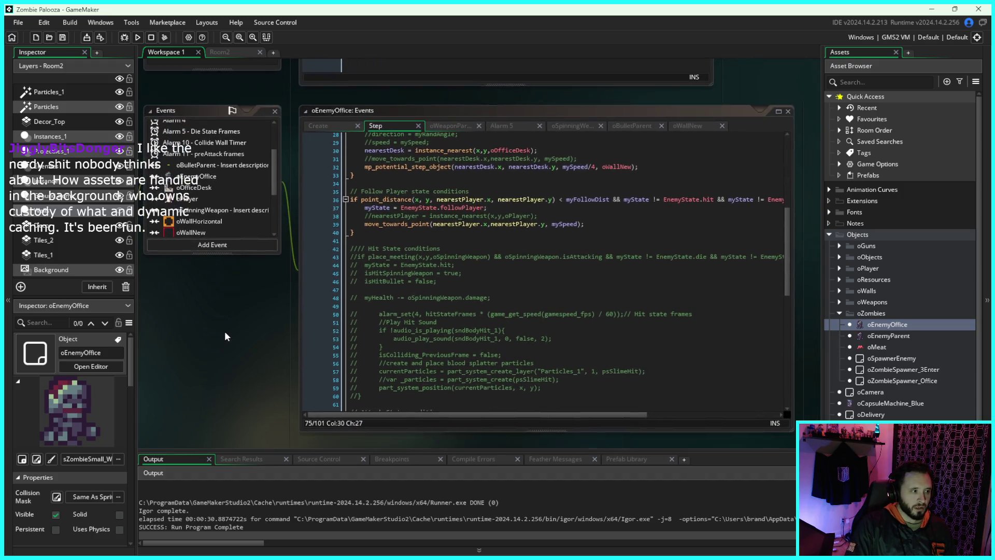
pyautogui.scroll(2, 426, 220)
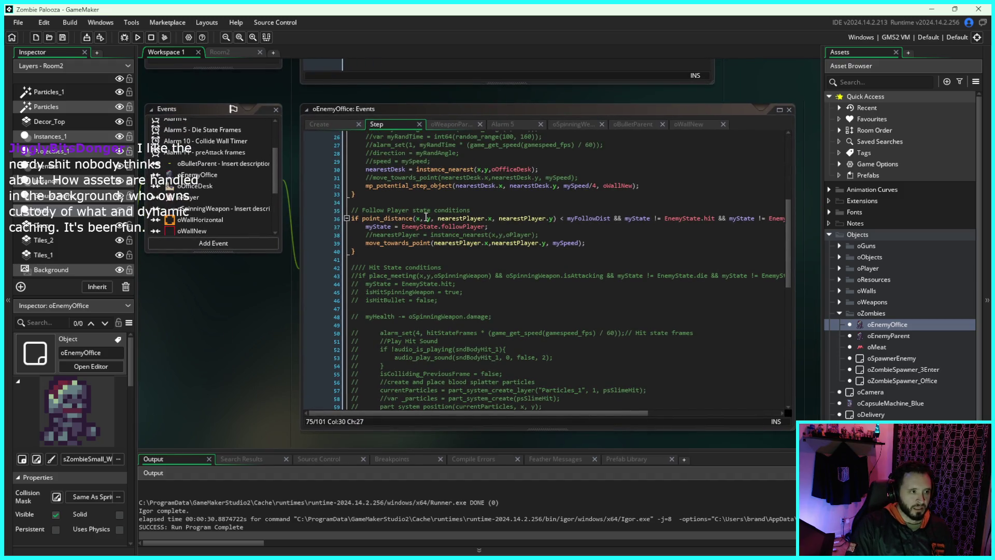
pyautogui.scroll(6, 426, 217)
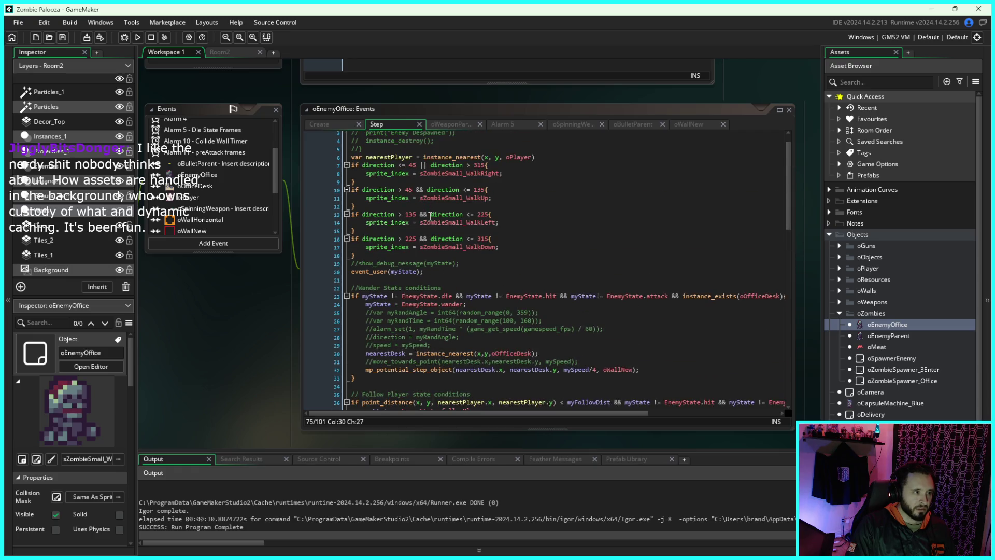
pyautogui.scroll(-12, 431, 220)
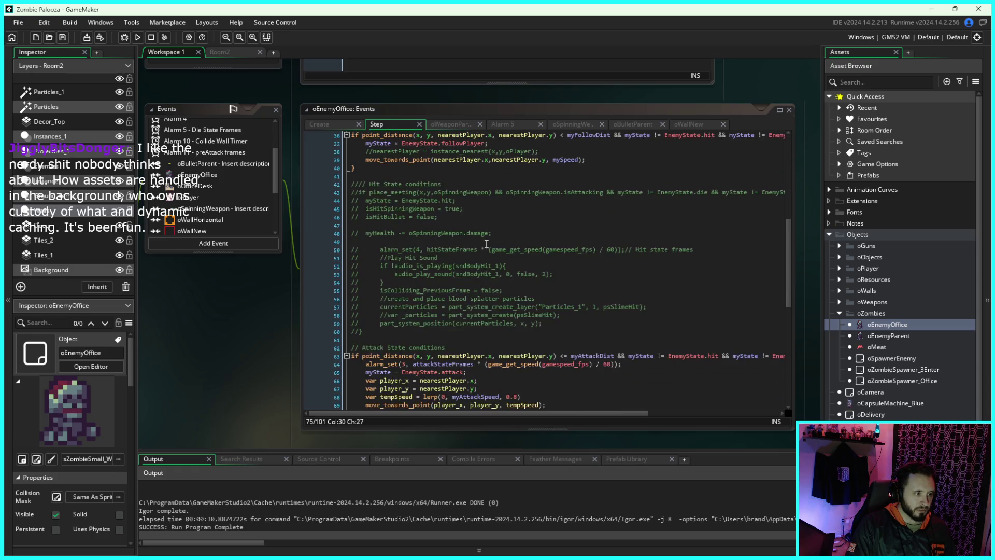
pyautogui.scroll(-5, 485, 240)
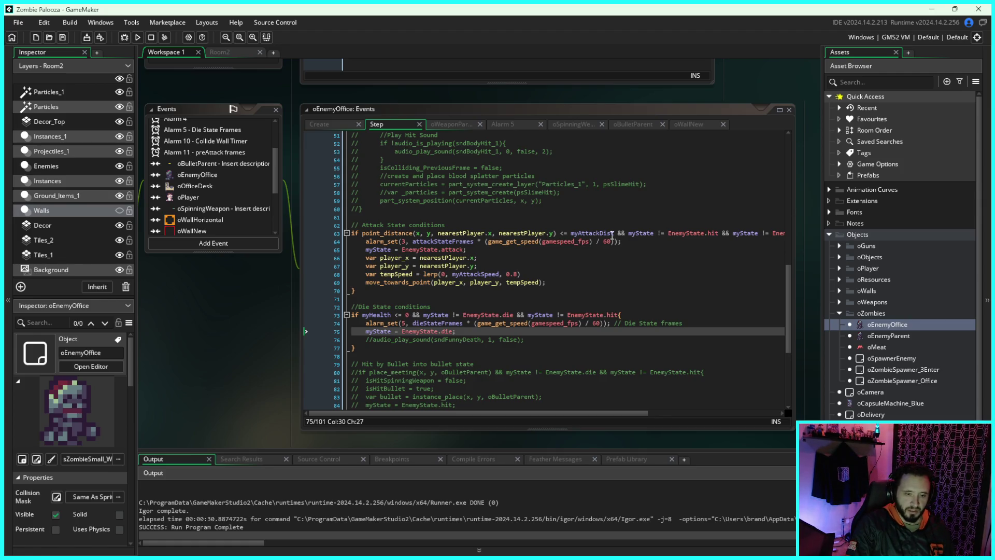
pyautogui.moveTo(586, 89); pyautogui.dragTo(607, 89)
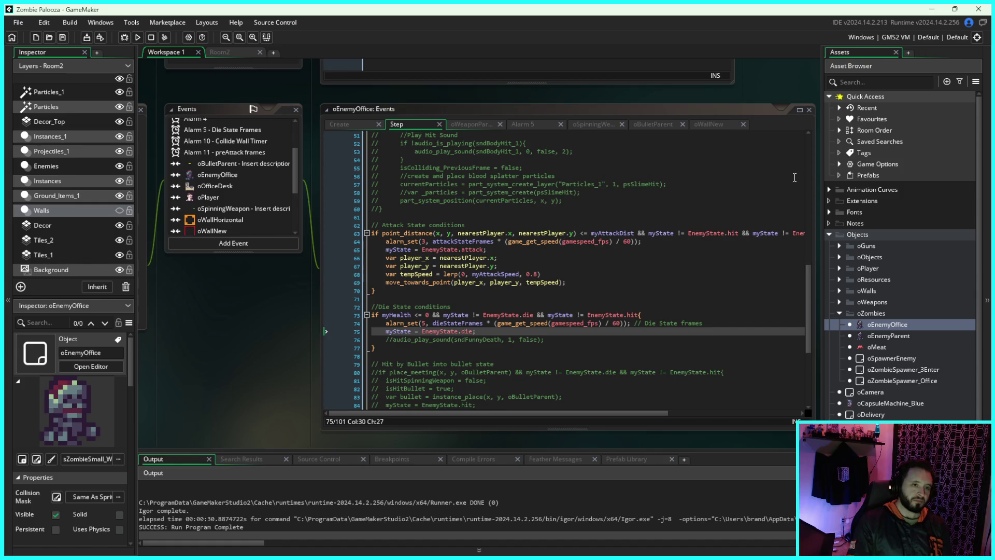
pyautogui.moveTo(794, 75); pyautogui.dragTo(777, 75)
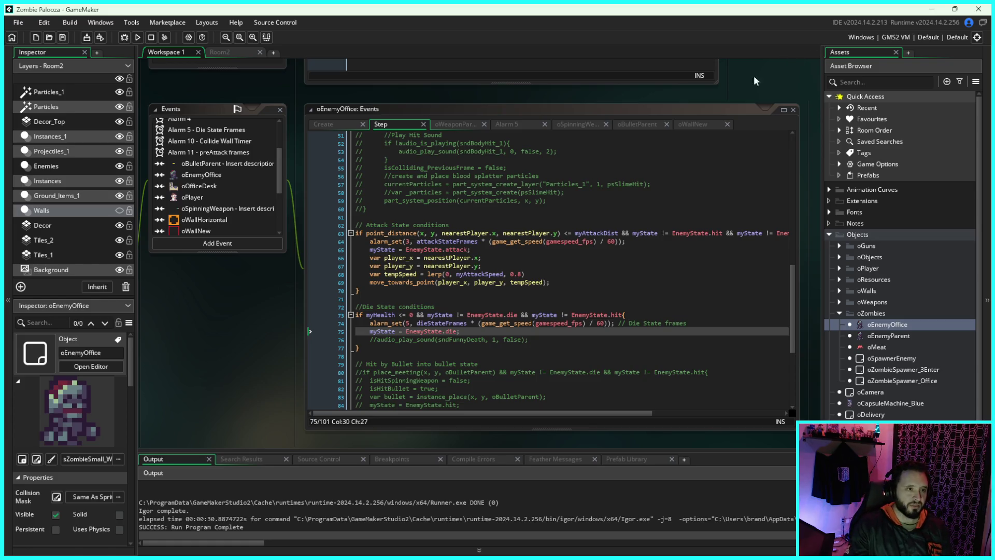
pyautogui.scroll(2, 728, 171)
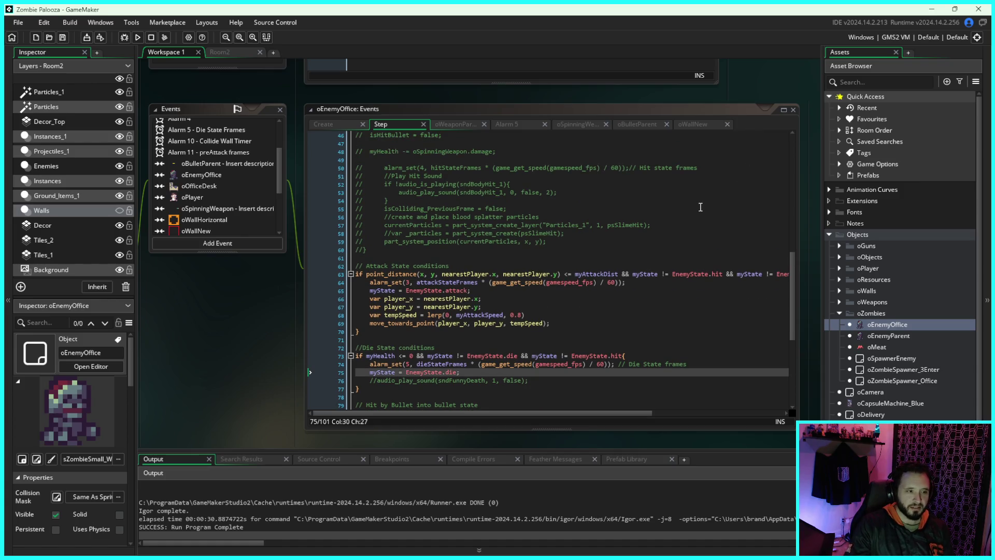
pyautogui.scroll(1, 672, 228)
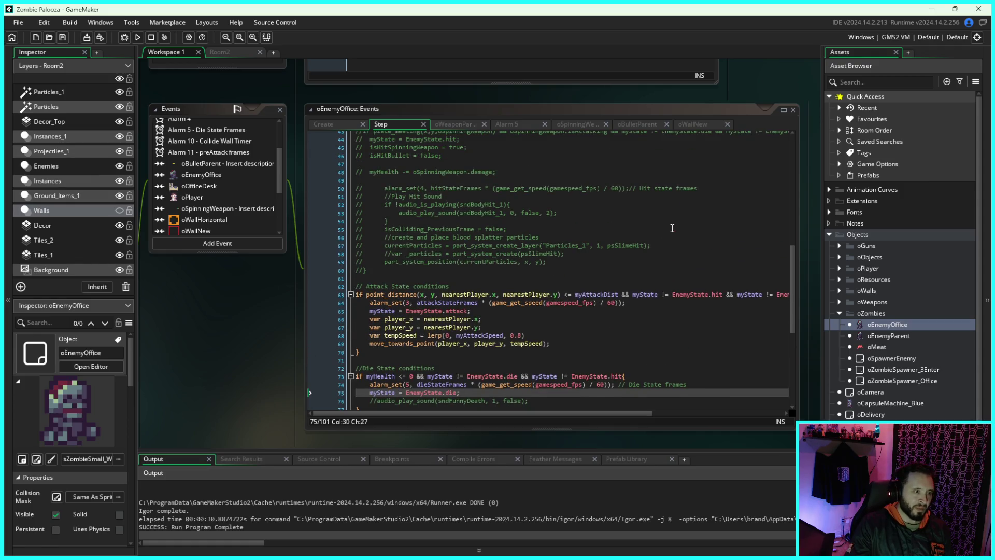
pyautogui.scroll(1, 672, 228)
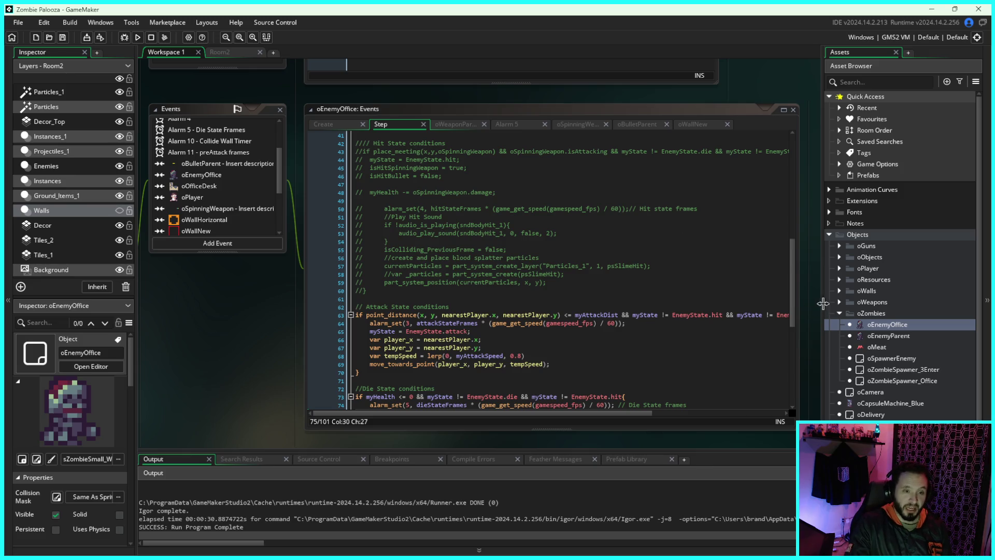
# Step: Collapse oZombies, review the spawner's Alarm 0 Spawn Zombies code, then return to the Step code
pyautogui.click(839, 313)
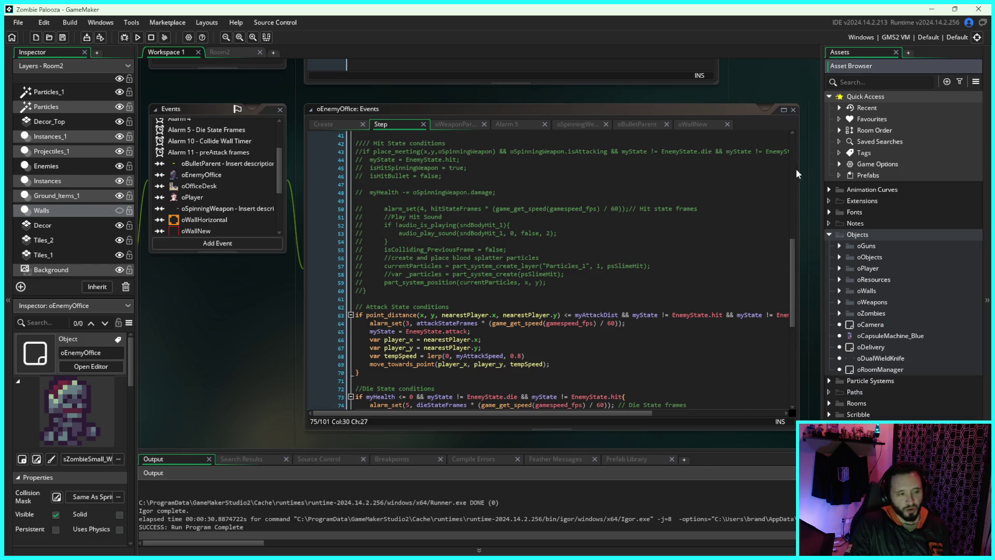
pyautogui.moveTo(775, 79)
pyautogui.mouseDown()
pyautogui.moveTo(755, 113)
pyautogui.moveTo(773, 133)
pyautogui.moveTo(741, 239)
pyautogui.mouseUp()
pyautogui.scroll(5, 740, 235)
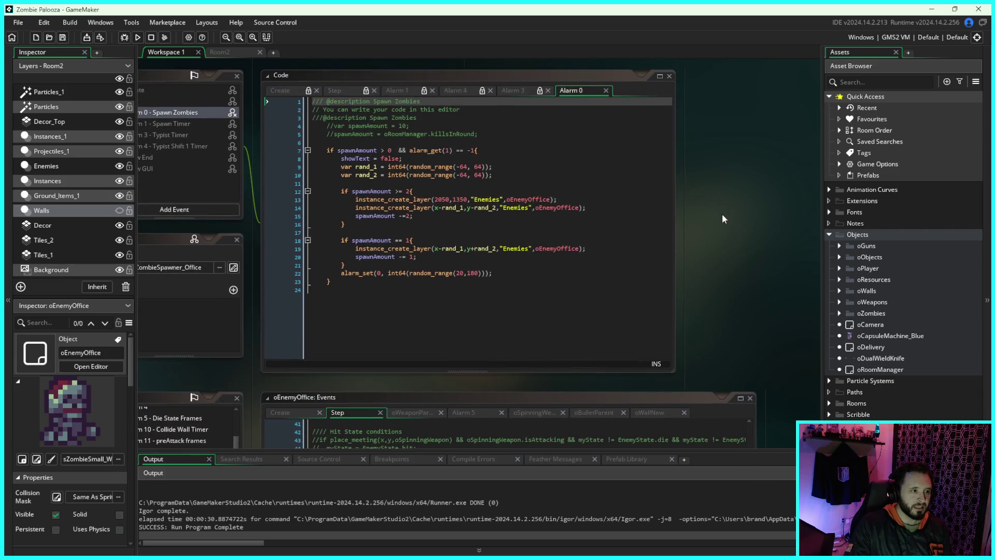
pyautogui.moveTo(653, 136)
pyautogui.mouseDown()
pyautogui.moveTo(716, 109)
pyautogui.moveTo(692, 70)
pyautogui.mouseUp()
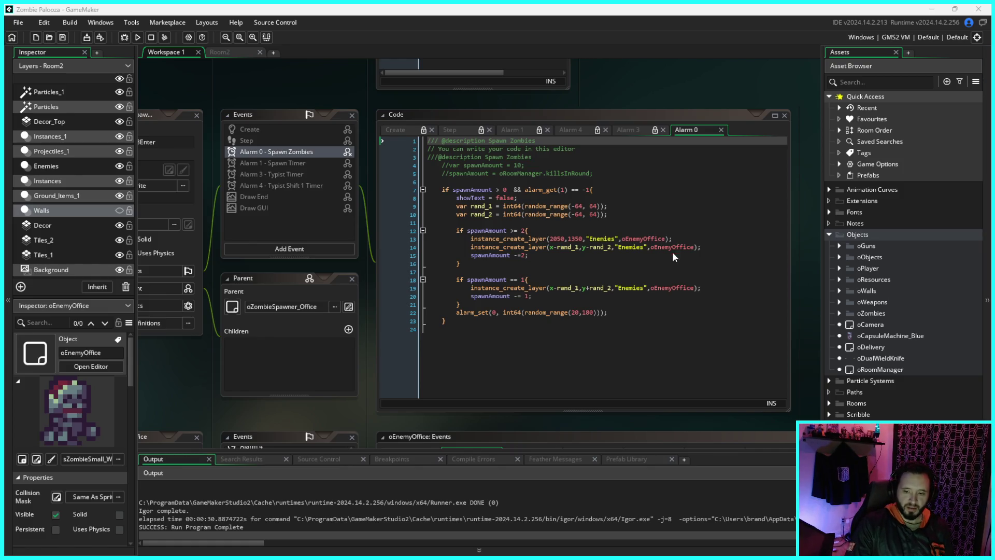
pyautogui.scroll(-6, 616, 247)
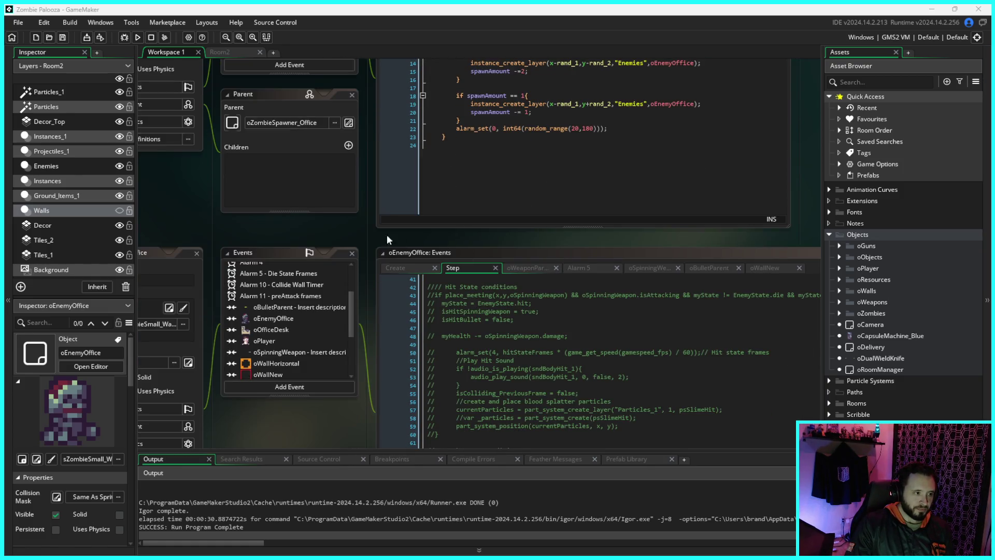
pyautogui.moveTo(343, 229)
pyautogui.mouseDown()
pyautogui.moveTo(480, 192)
pyautogui.moveTo(399, 134)
pyautogui.mouseUp()
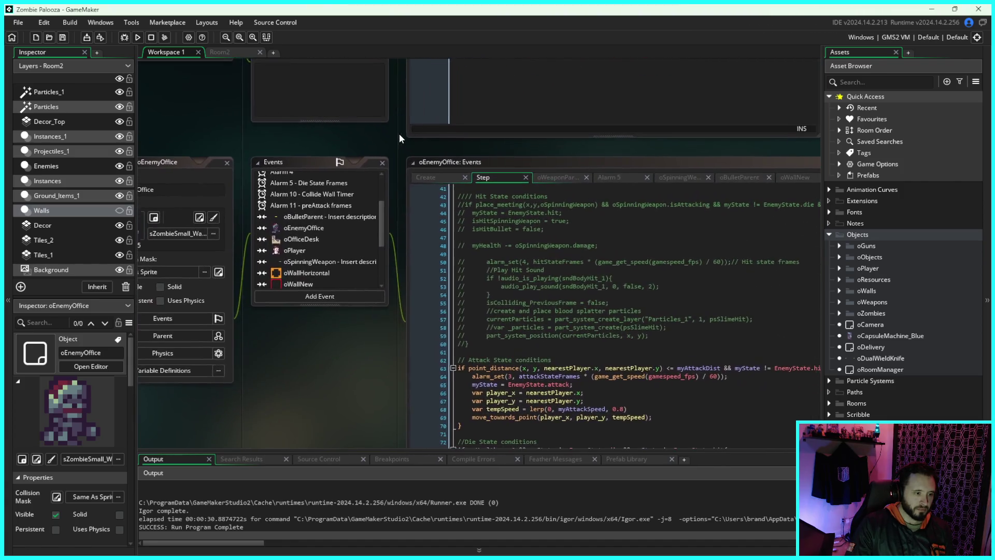
# Step: Review the oEnemyOffice Step code's die-state conditions and the commented-out bullet-hit block below them
pyautogui.moveTo(352, 374)
pyautogui.mouseDown()
pyautogui.moveTo(332, 300)
pyautogui.moveTo(288, 313)
pyautogui.moveTo(252, 342)
pyautogui.mouseUp()
pyautogui.scroll(-2, 475, 298)
pyautogui.scroll(-1, 374, 311)
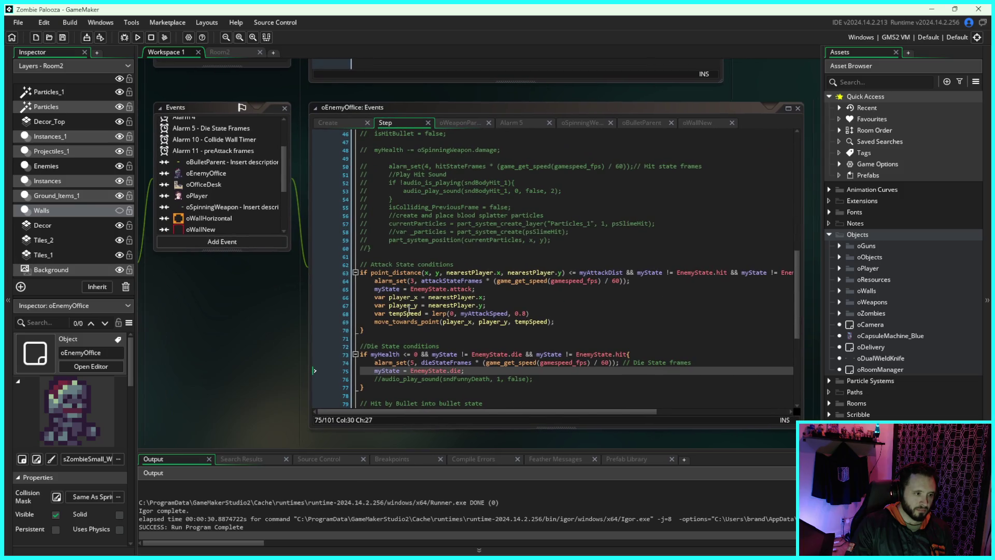
pyautogui.scroll(-1, 574, 294)
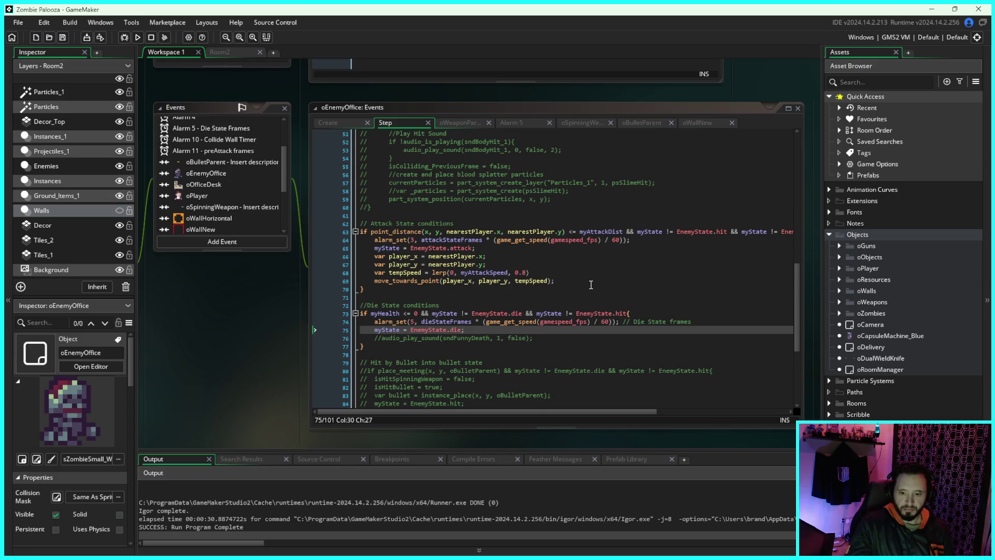
pyautogui.click(458, 305)
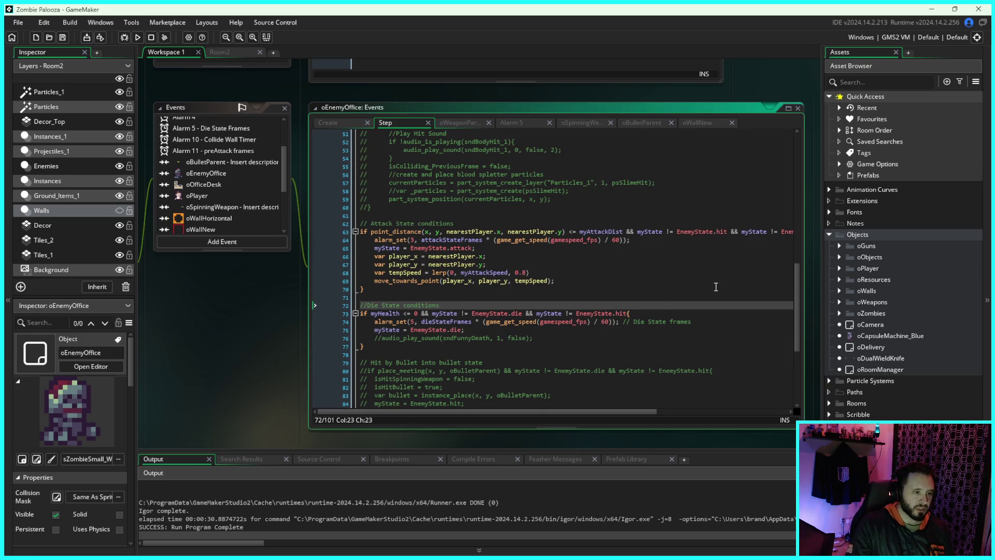
pyautogui.scroll(-7, 798, 295)
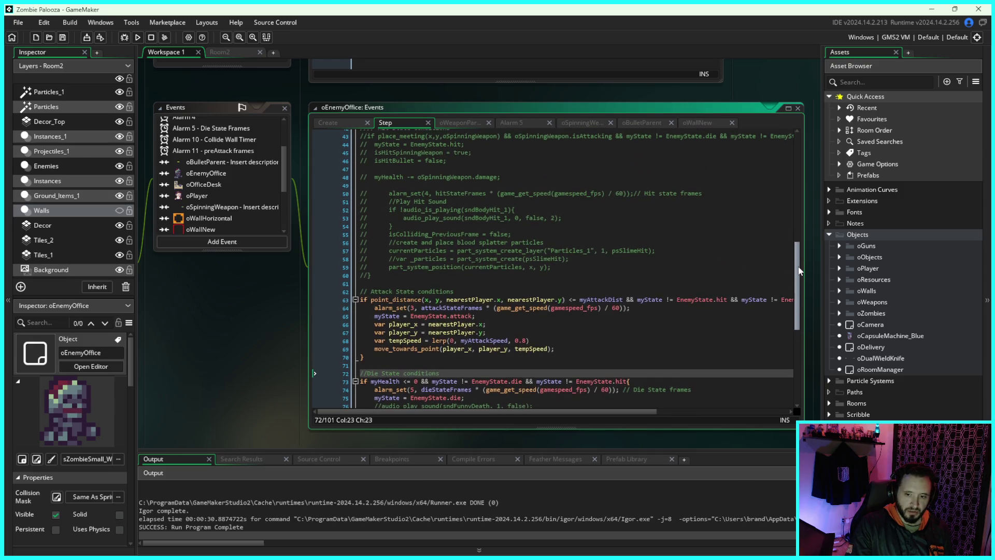
pyautogui.scroll(6, 783, 345)
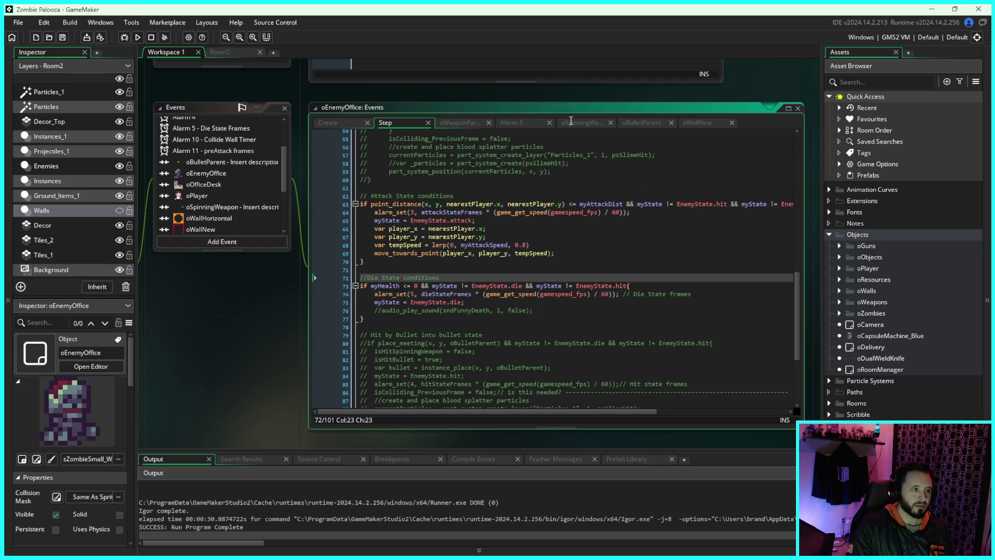
pyautogui.moveTo(236, 333)
pyautogui.mouseDown()
pyautogui.moveTo(260, 333)
pyautogui.moveTo(236, 327)
pyautogui.mouseUp()
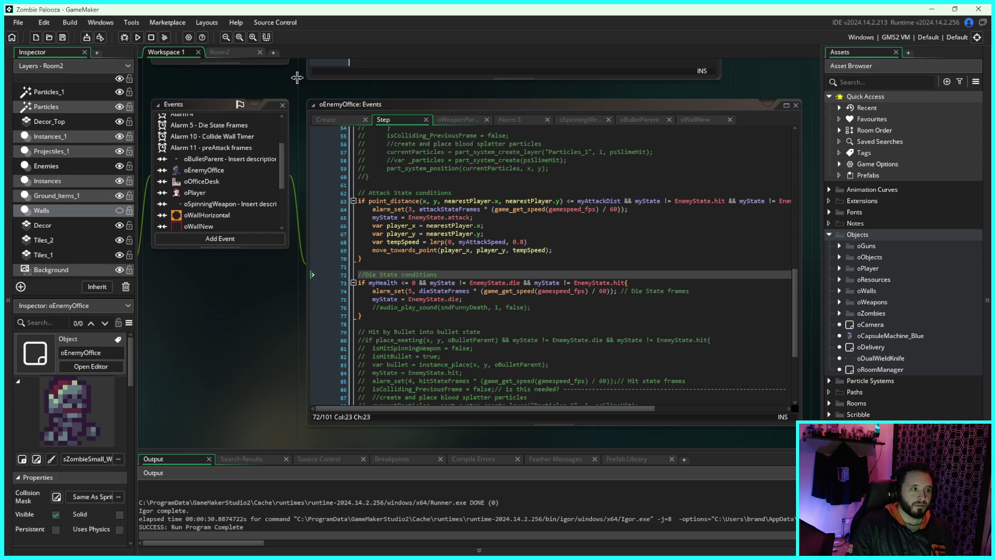
pyautogui.moveTo(292, 81); pyautogui.dragTo(273, 85)
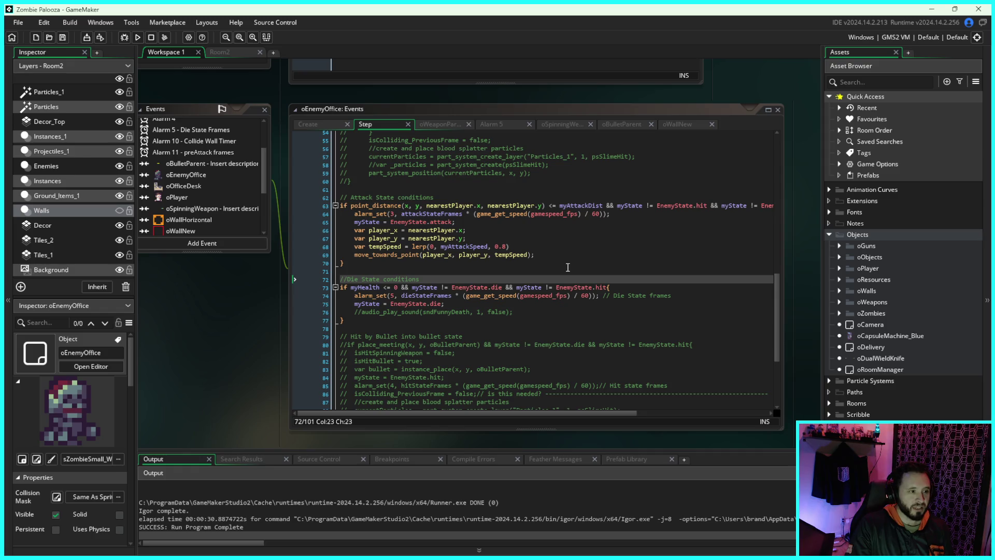
pyautogui.scroll(-3, 582, 270)
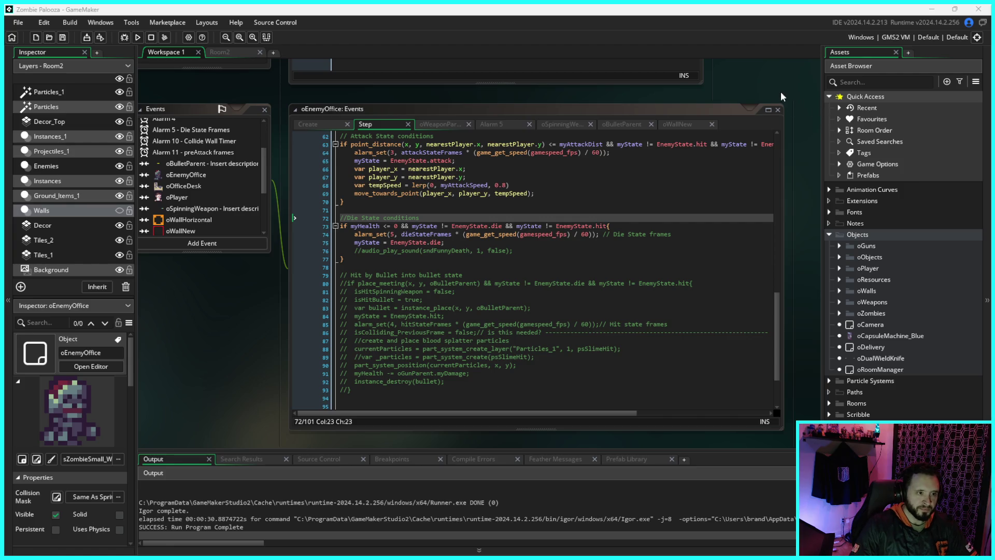
# Step: Build and run Zombie Palooza, then walk the player around the office corridor with WASD
pyautogui.moveTo(780, 93); pyautogui.dragTo(769, 85)
pyautogui.click(137, 37)
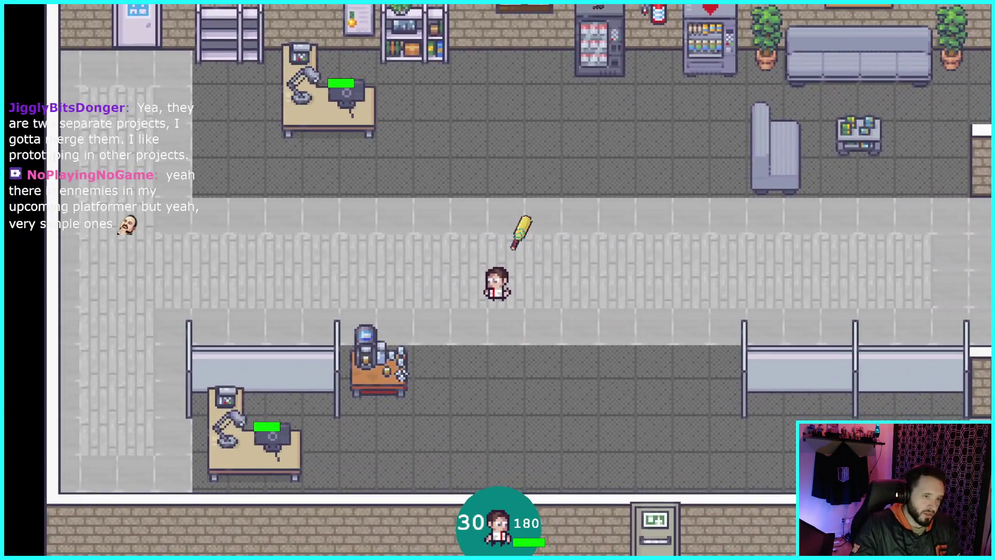
pyautogui.press('d')
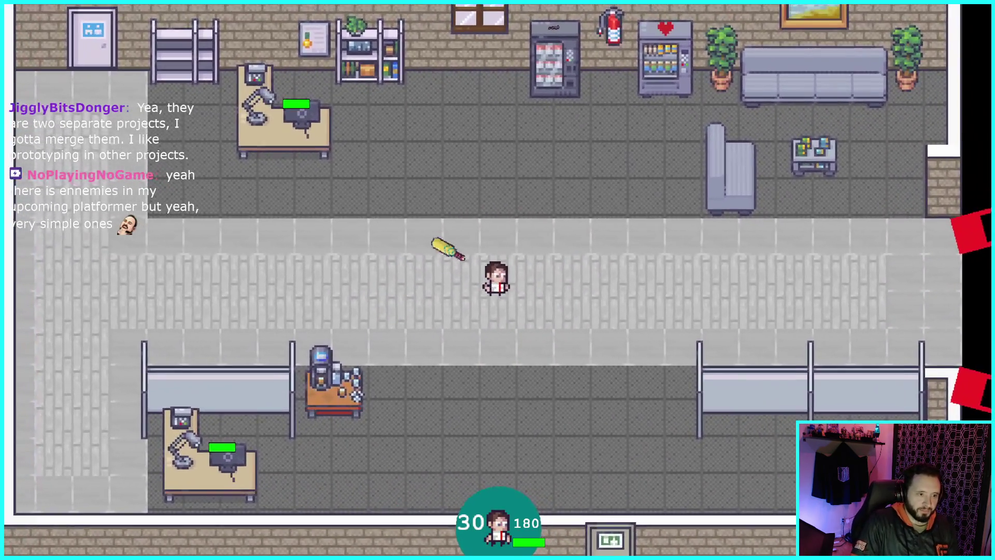
pyautogui.press('w')
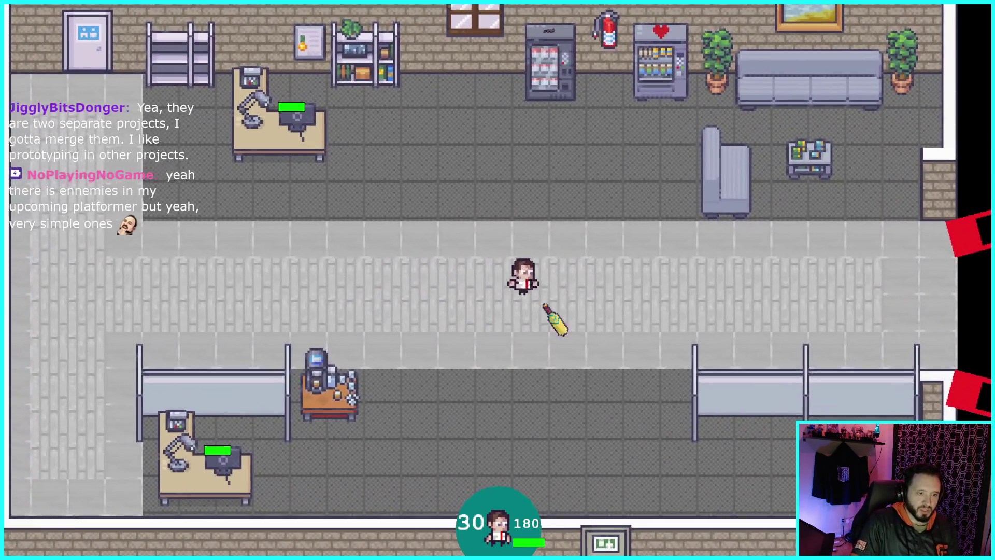
pyautogui.press('d')
pyautogui.press('a')
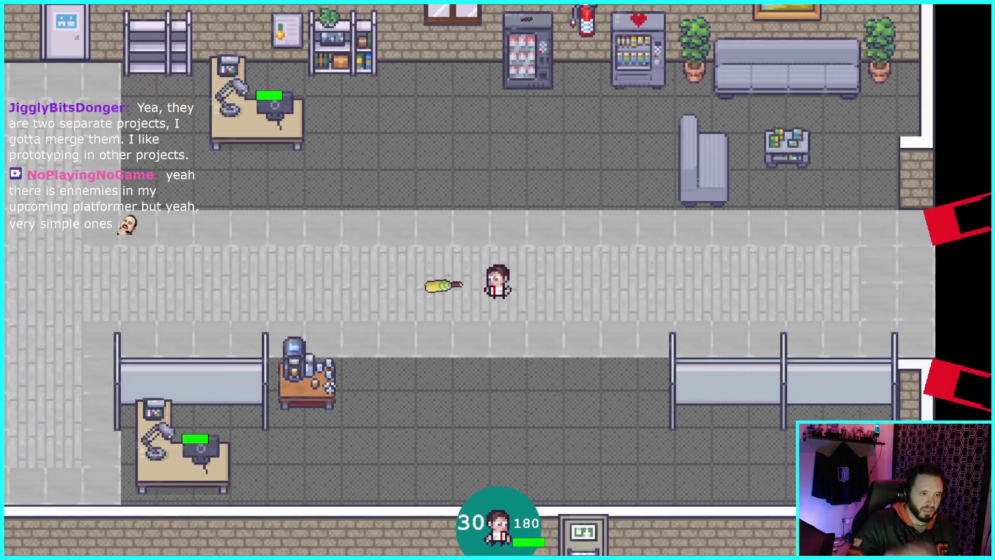